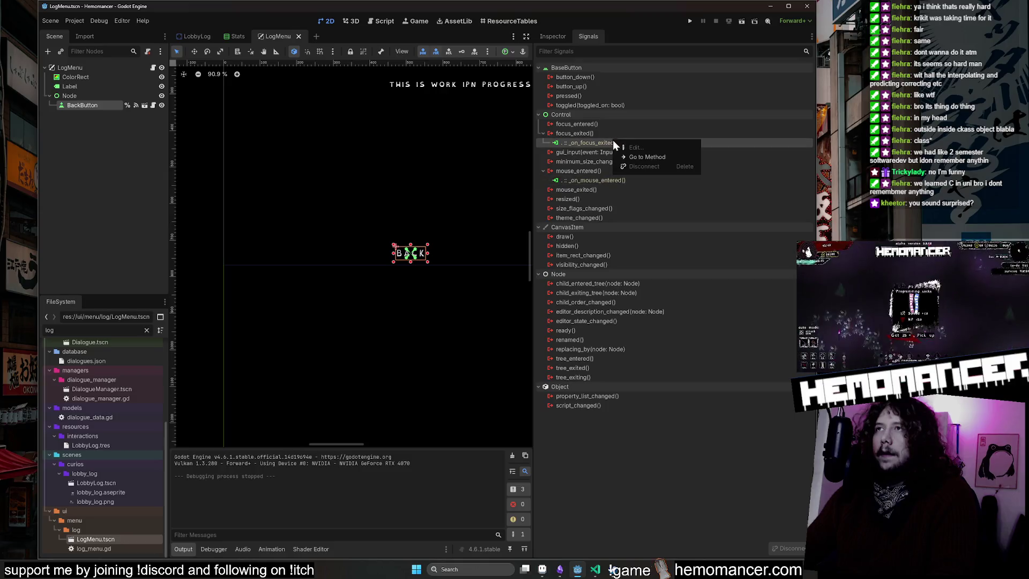
Step: Look over the focus-exited handler, main_menu.gd and the MetaMenu BackButton's signal connections
click(632, 158)
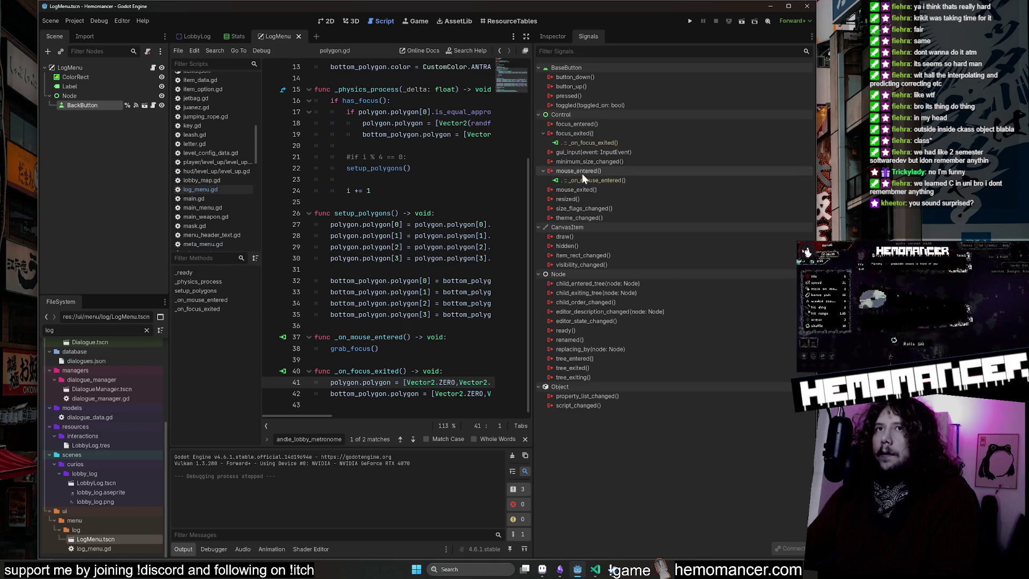
click(220, 208)
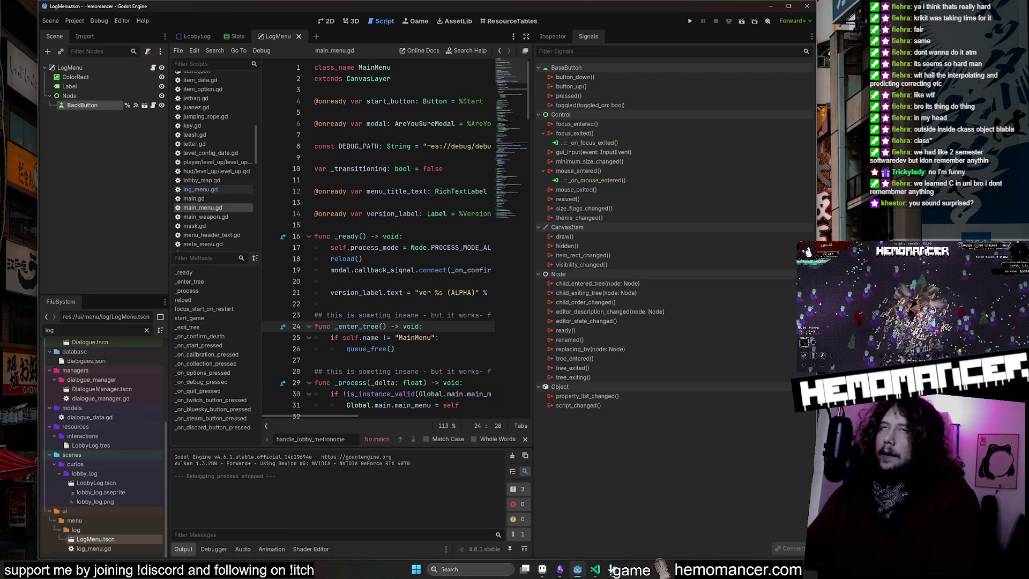
key(shift+alt+o)
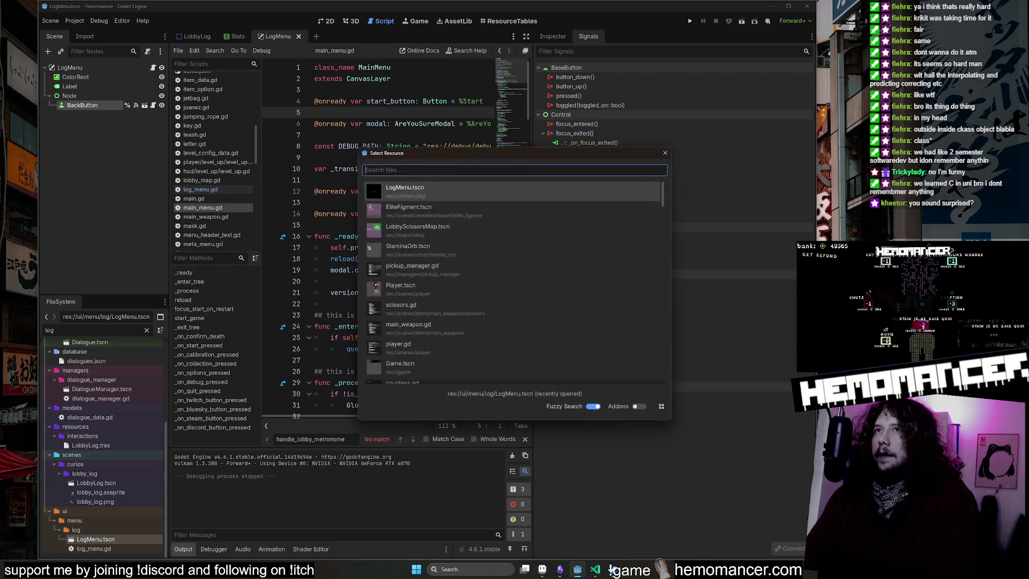
text(Meta)
key(Return)
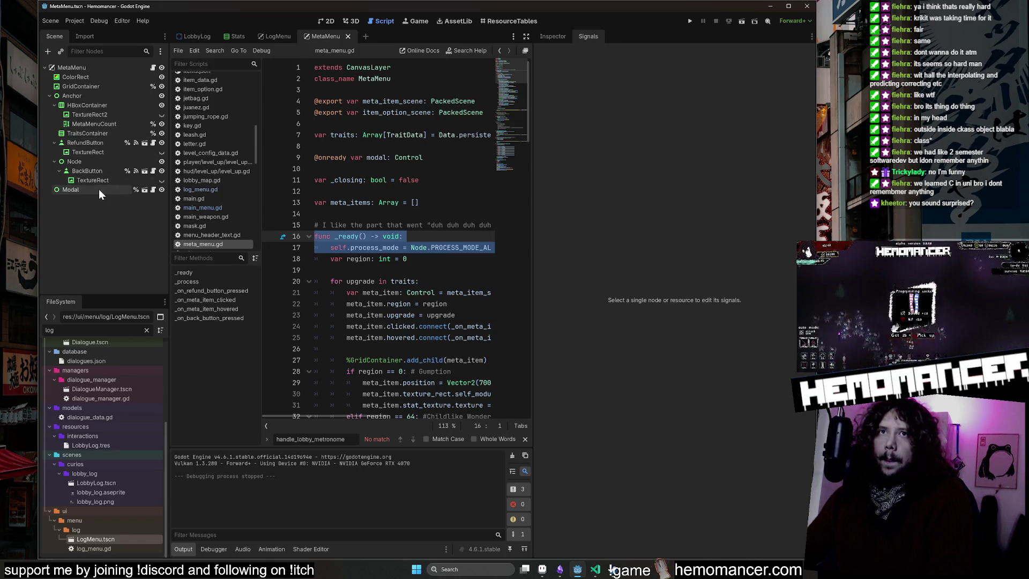
click(101, 170)
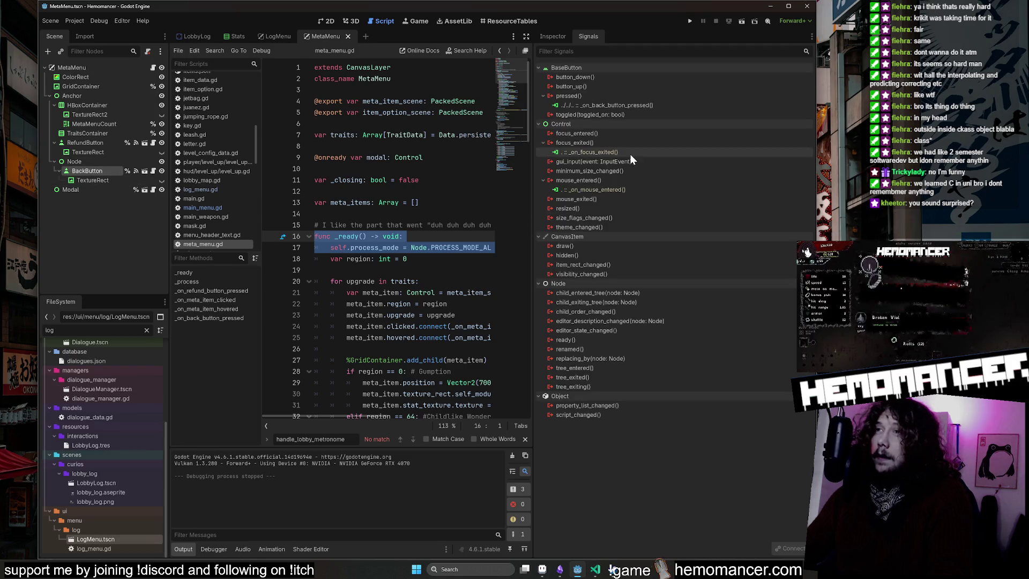
Step: In the LogMenu scene, connect BackButton's pressed() signal to _on_back_button_pressed
click(266, 41)
double_click(619, 98)
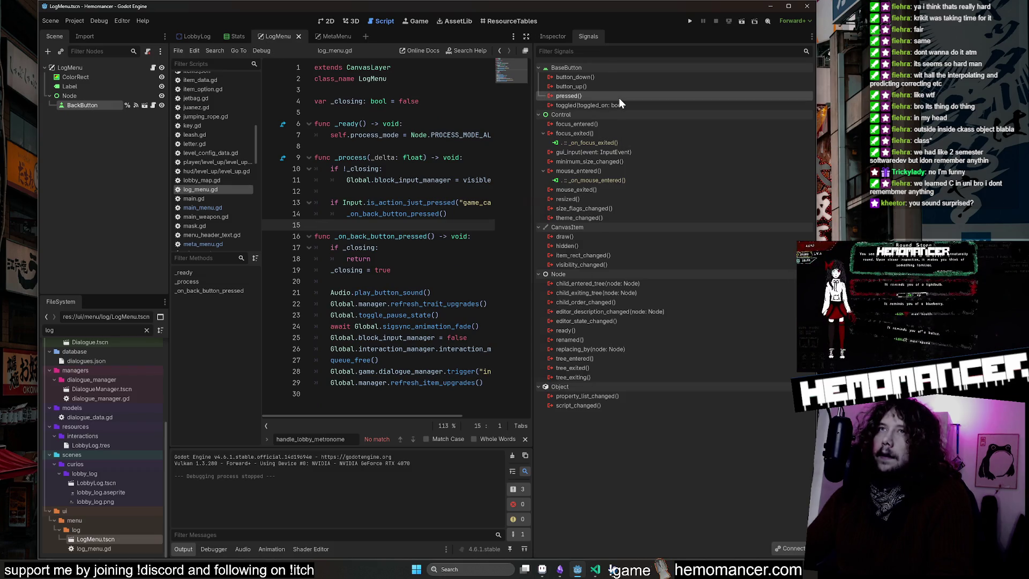
click(479, 379)
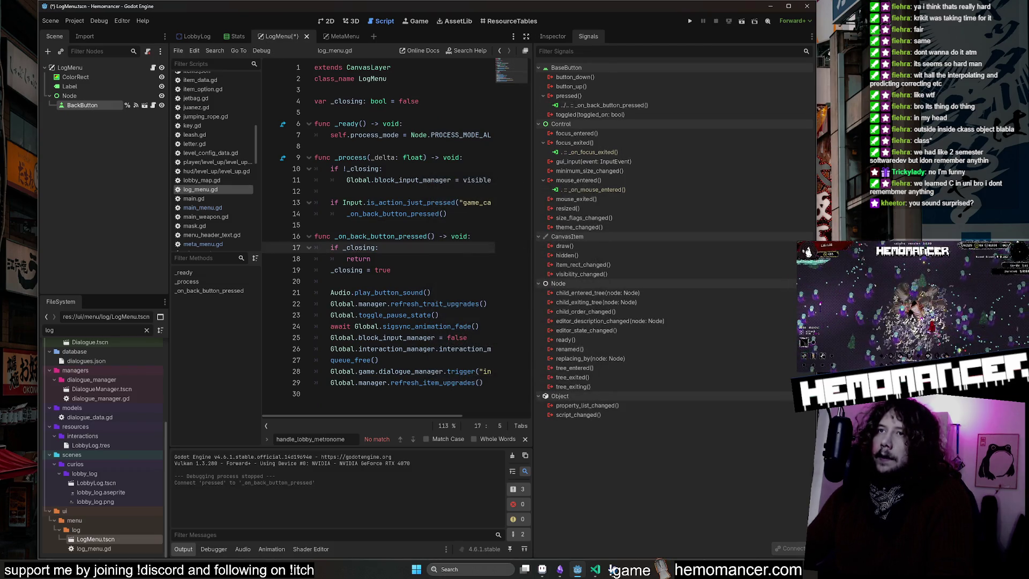
Step: Widen the code editor, save the LogMenu scene and start a test run with F5
drag(532, 275, 696, 276)
key(Down)
key(Down)
key(Down)
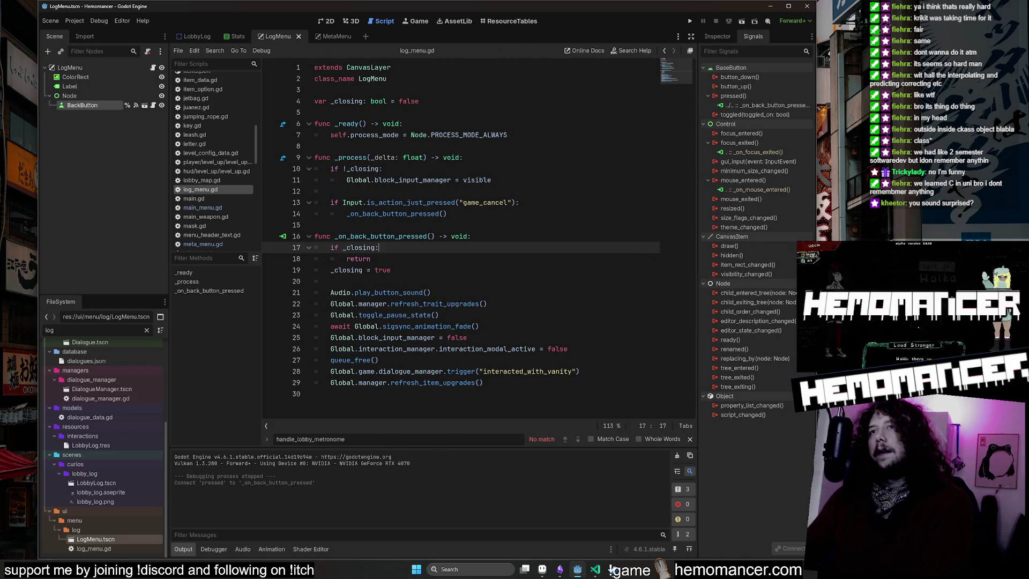
key(F5)
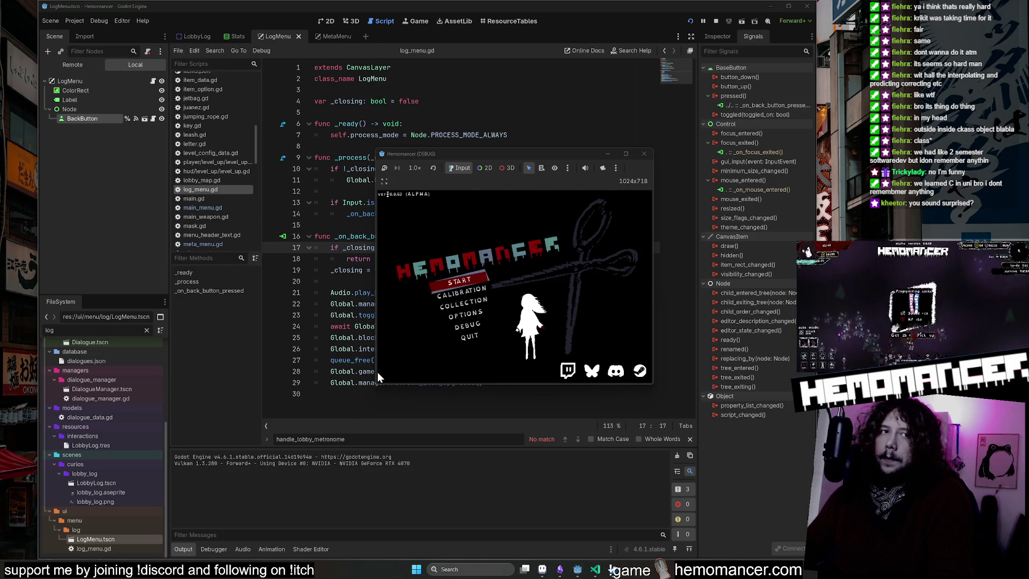
Step: Enlarge the debug game window and start the game from its main menu
mouse_move(376, 385)
mouse_down()
mouse_move(165, 489)
mouse_move(139, 517)
mouse_up()
mouse_move(651, 150)
mouse_down()
mouse_move(739, 49)
mouse_move(777, 45)
mouse_up()
click(341, 278)
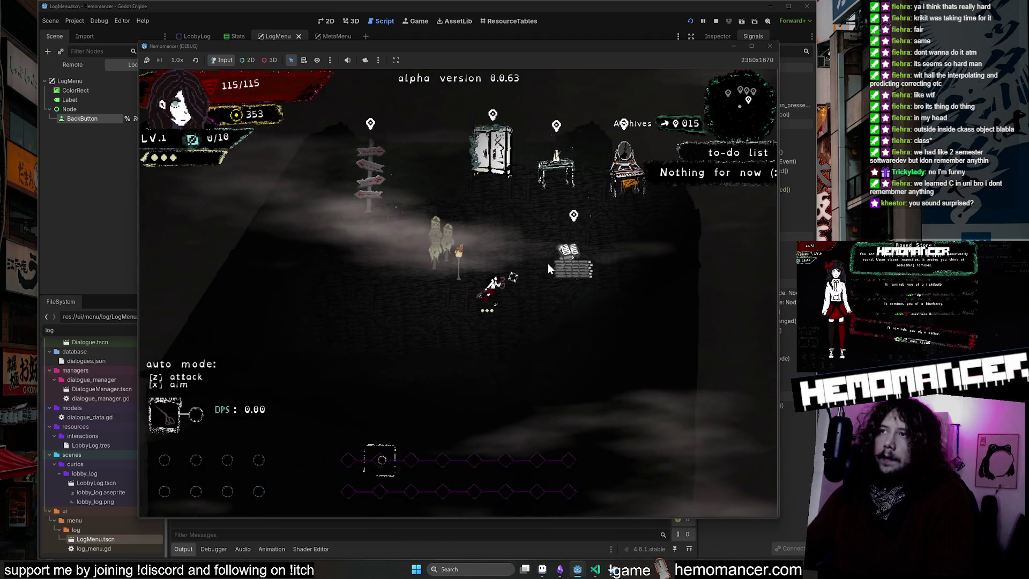
Step: Open and close the log menu, walk away and back to the Archives desk, and reopen it
click(548, 263)
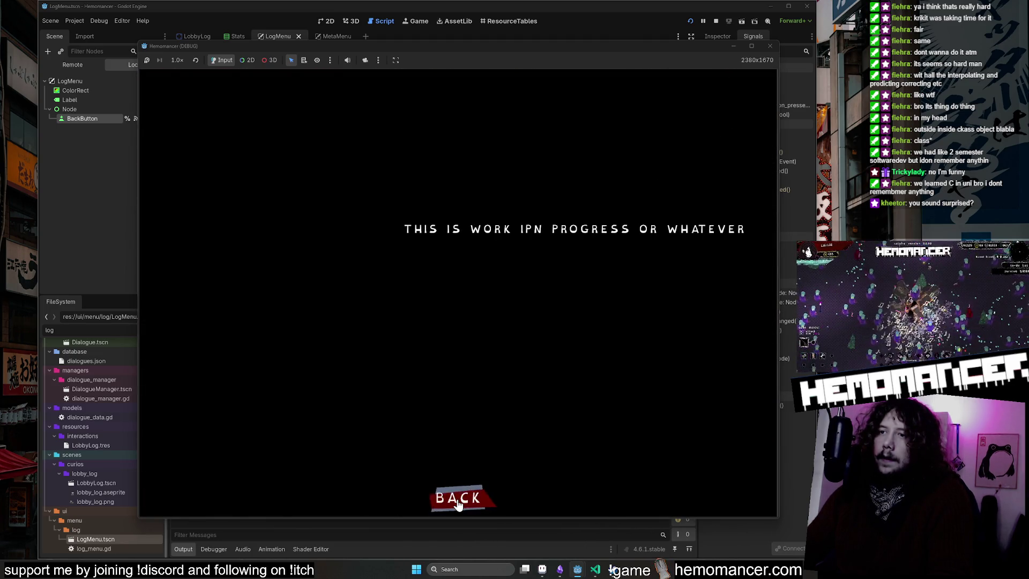
click(458, 504)
key(a)
key(w)
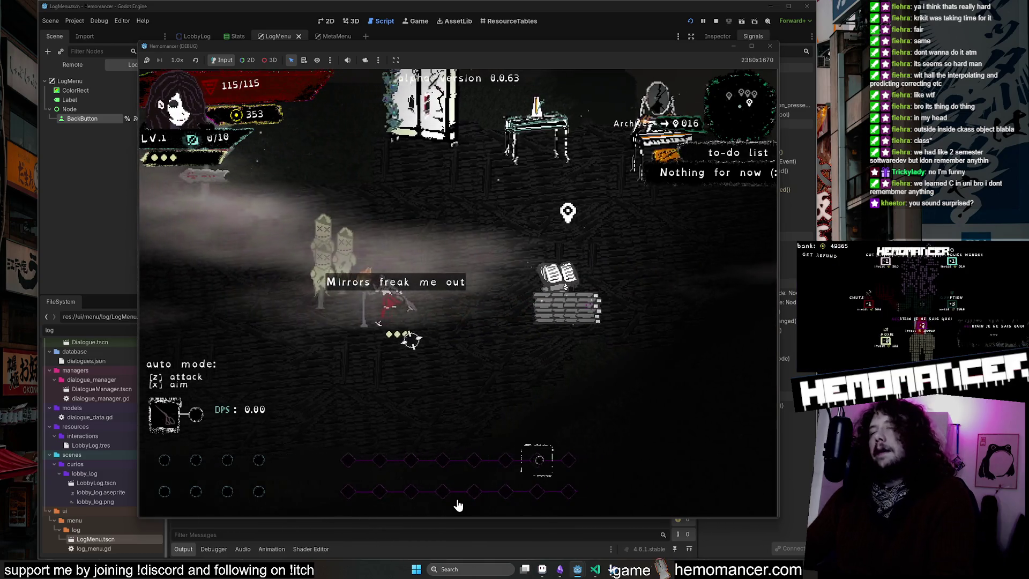
key(s)
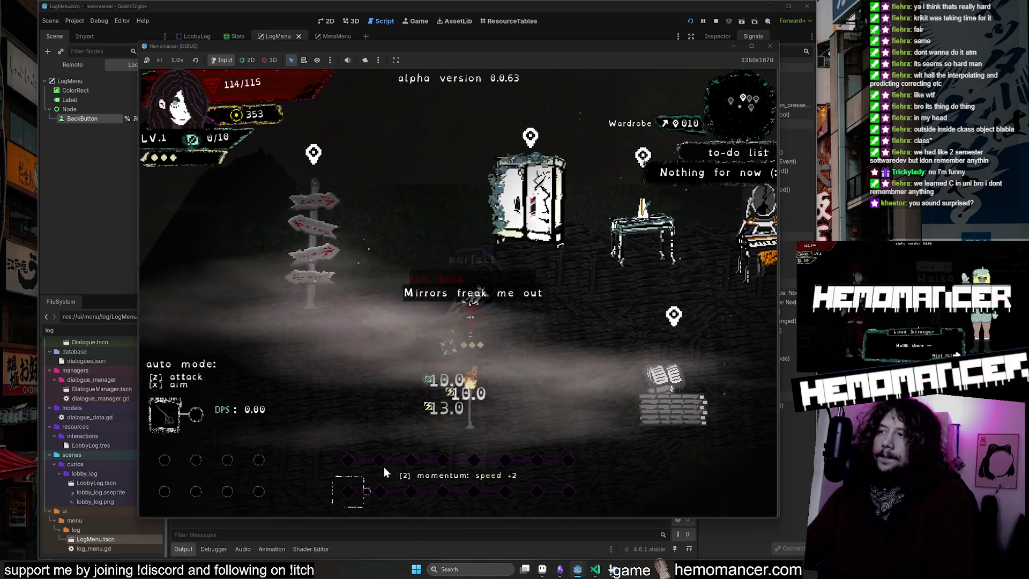
key(d)
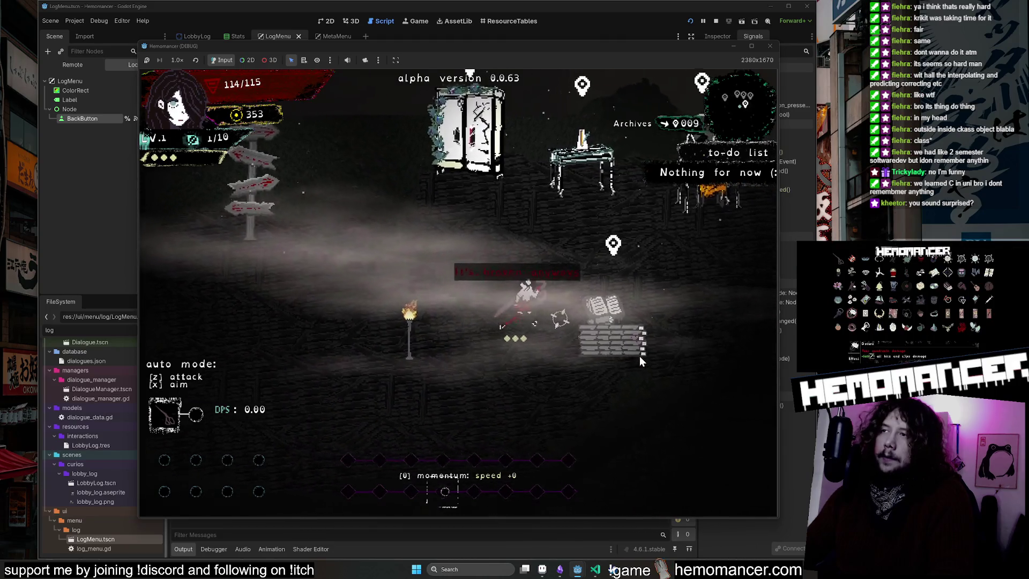
key(e)
click(464, 495)
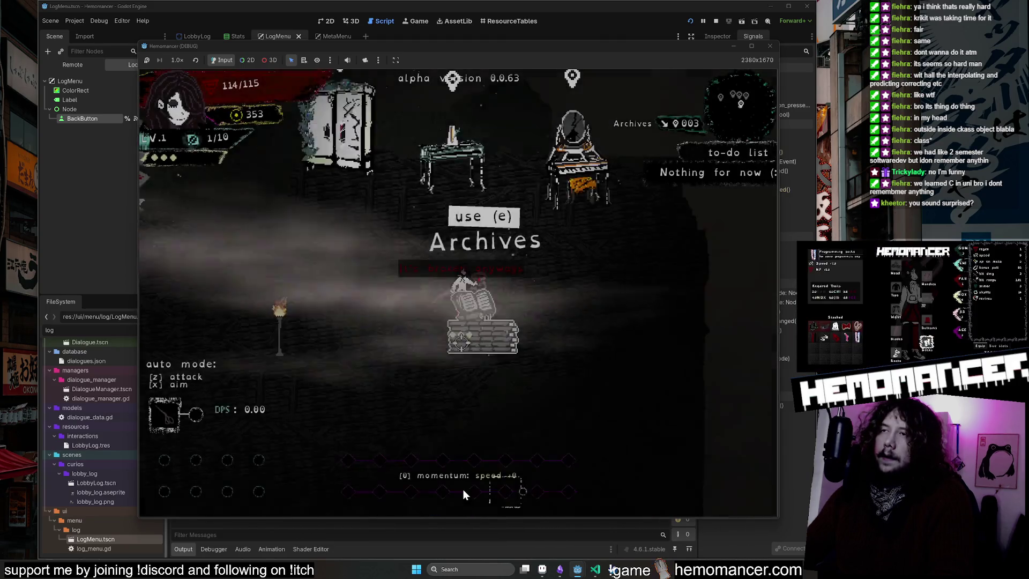
Step: Toggle the log menu with E, walk around the lobby, then bring up the main menu with Escape
key(e)
key(e)
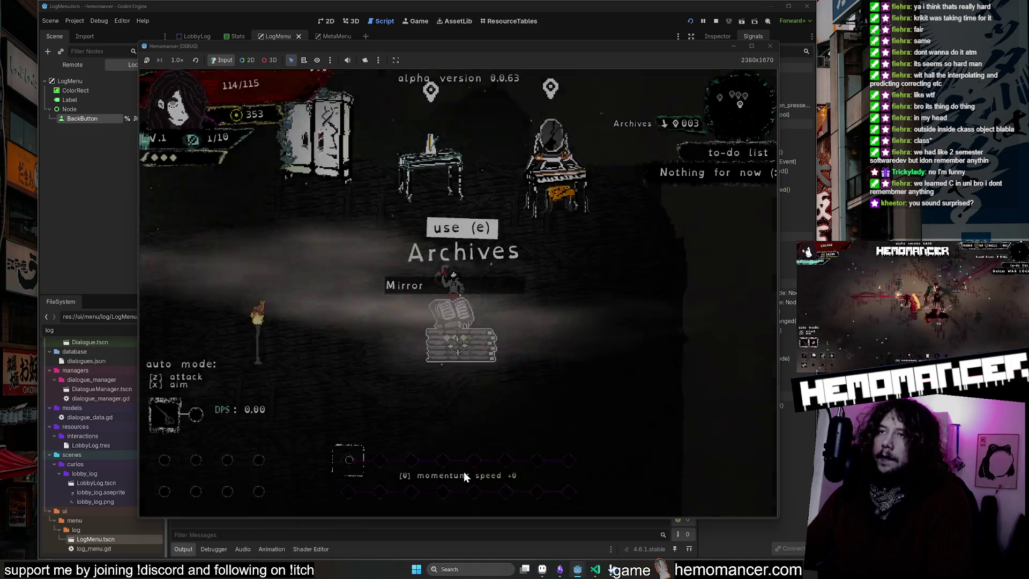
key(e)
key(e)
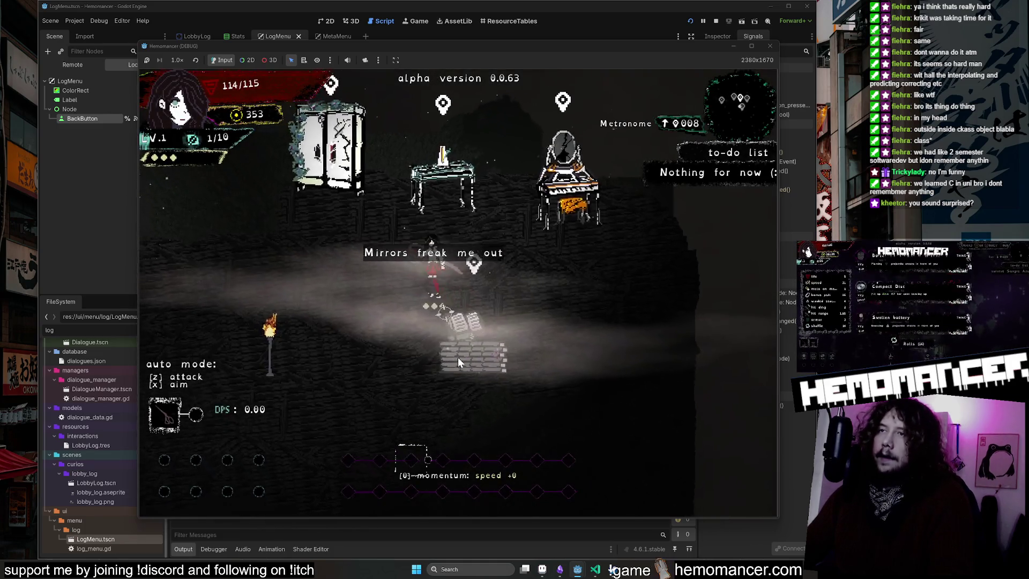
key(w)
key(s)
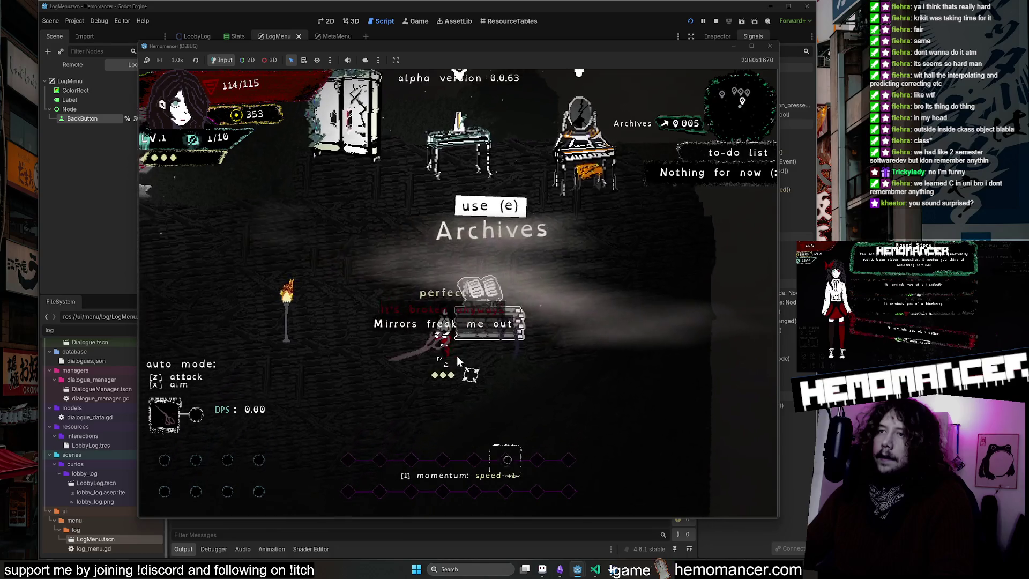
key(a)
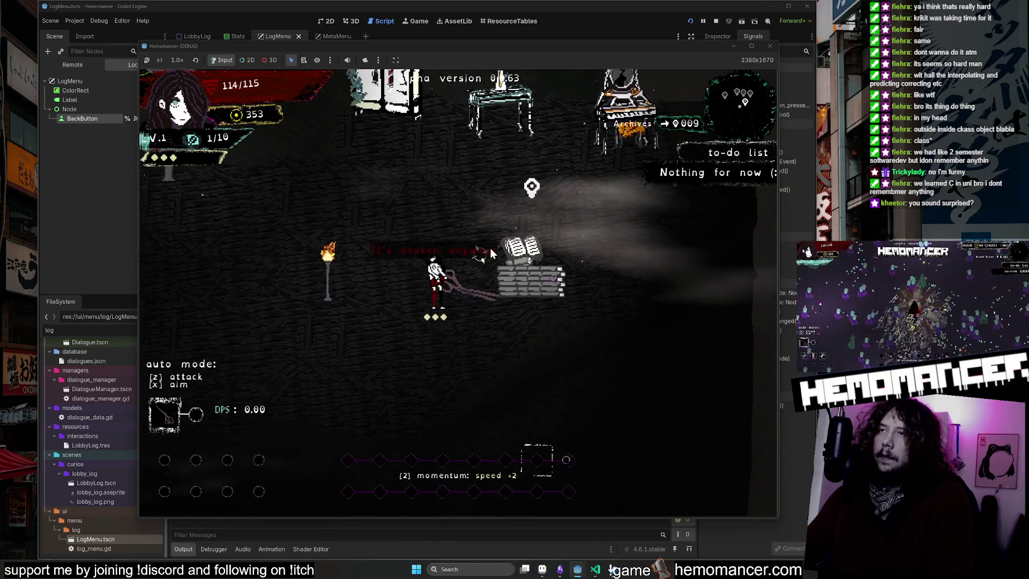
key(d)
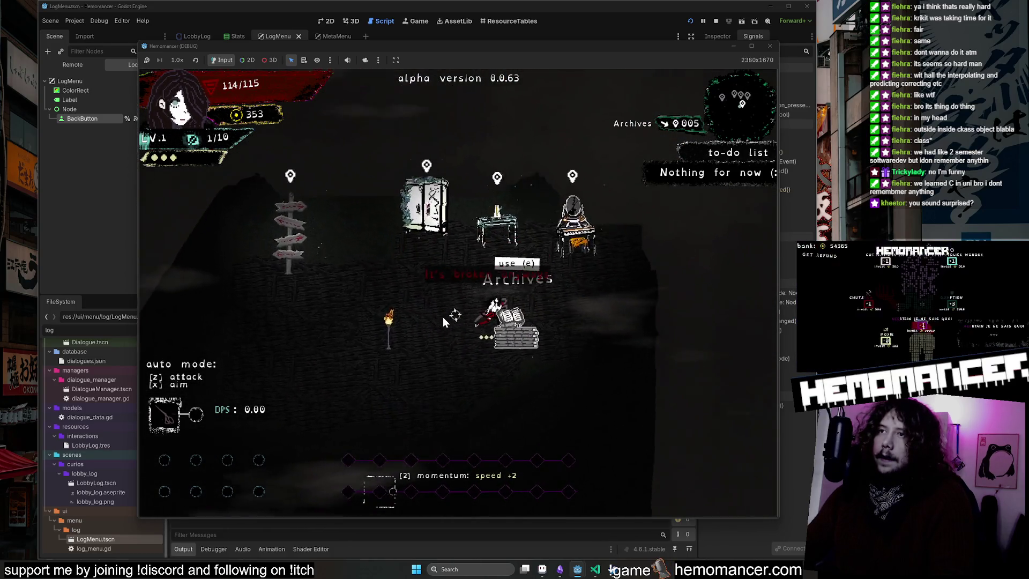
key(s)
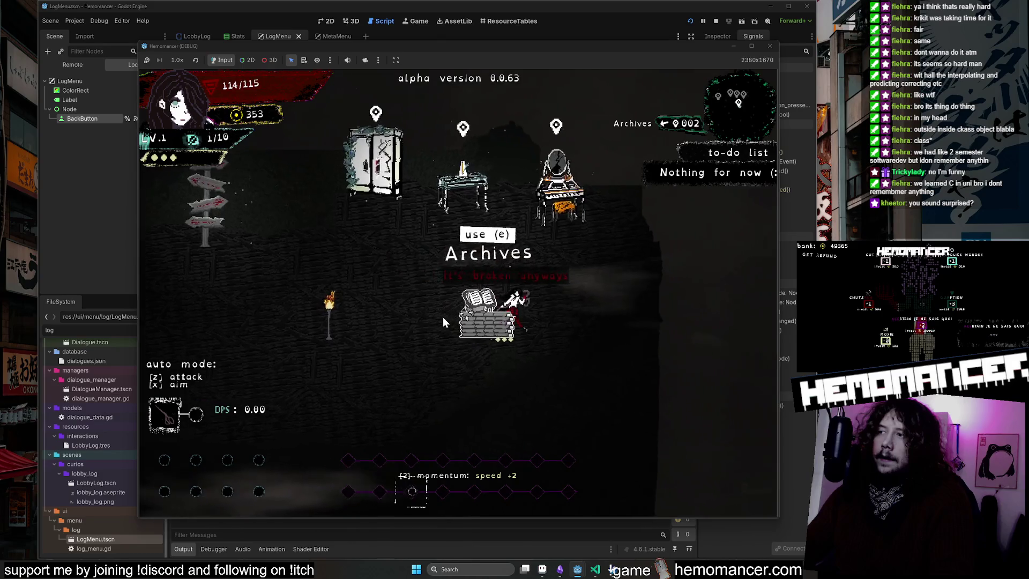
key(Escape)
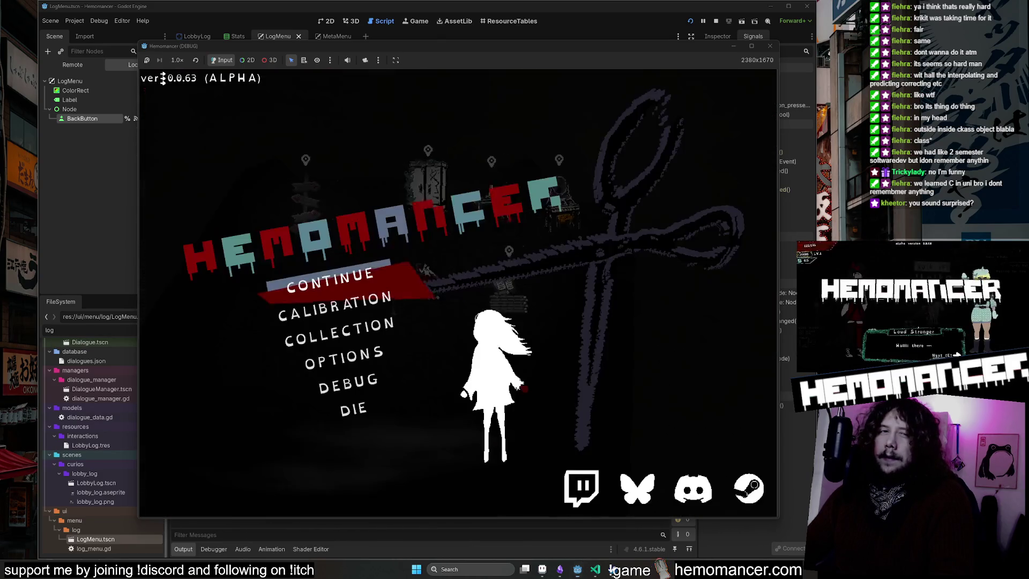
Step: Continue into the lobby and circle the Archives desk, interacting with it using E
click(345, 277)
key(d)
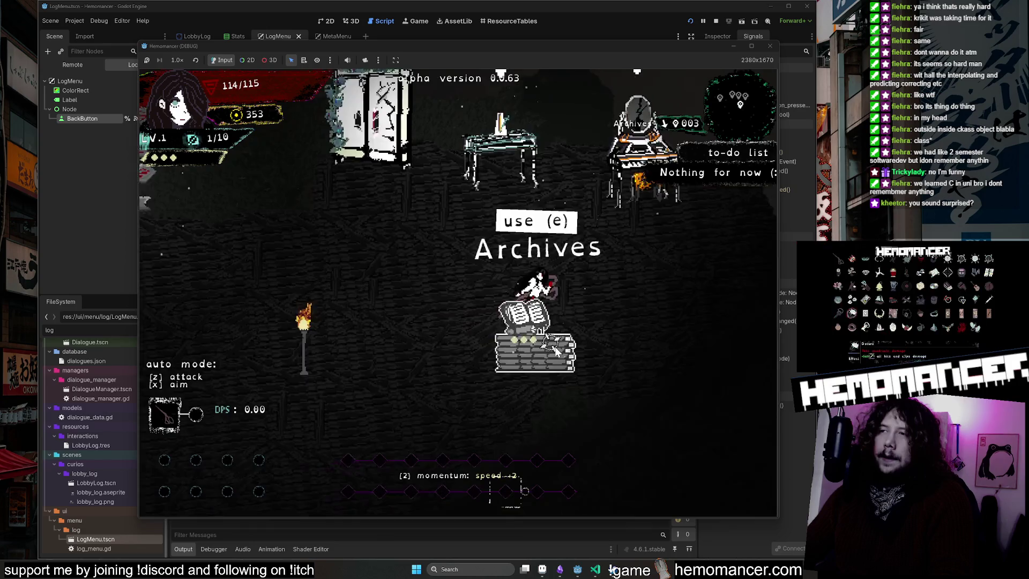
key(a)
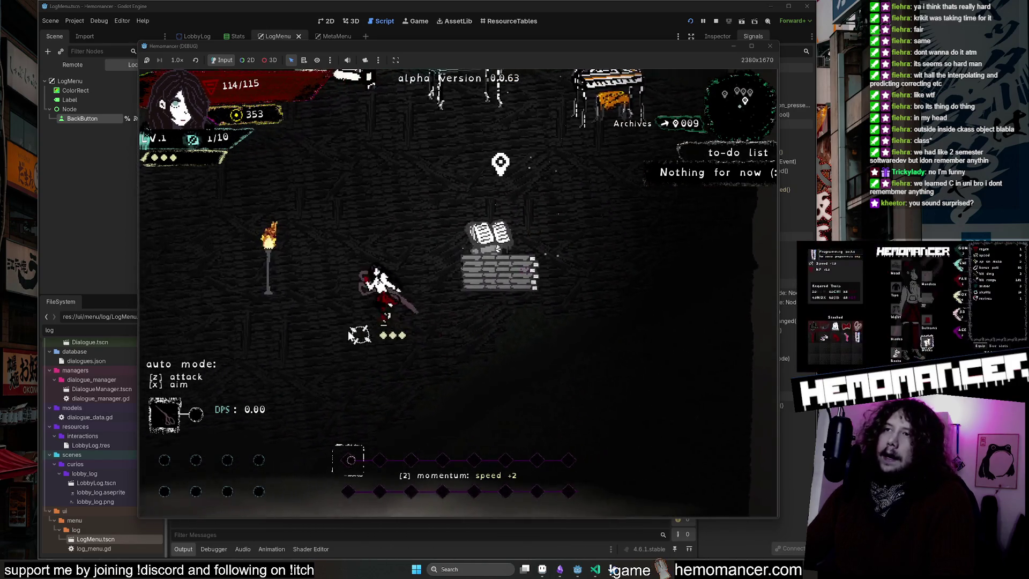
key(w)
key(d)
key(s)
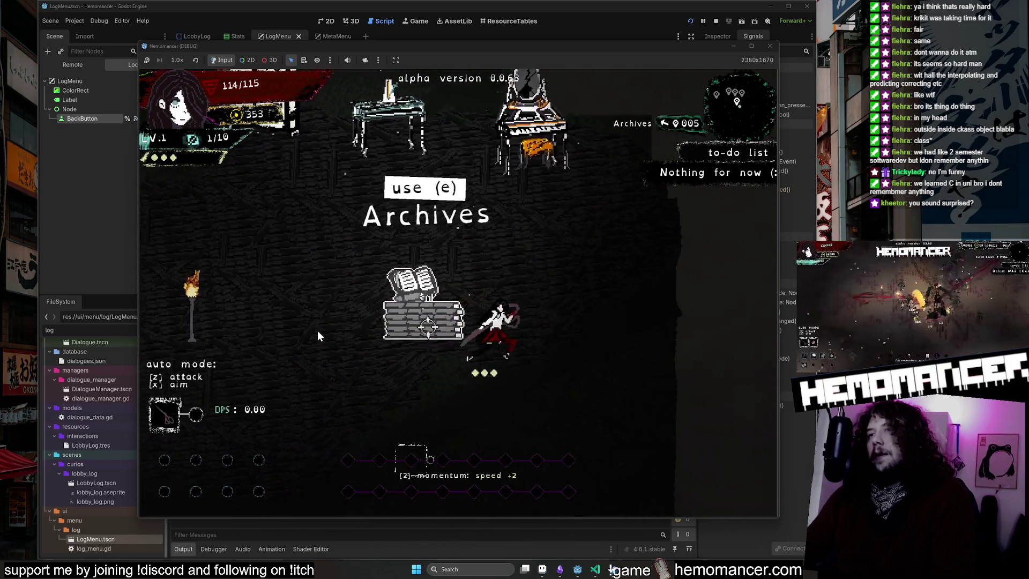
key(a)
key(w)
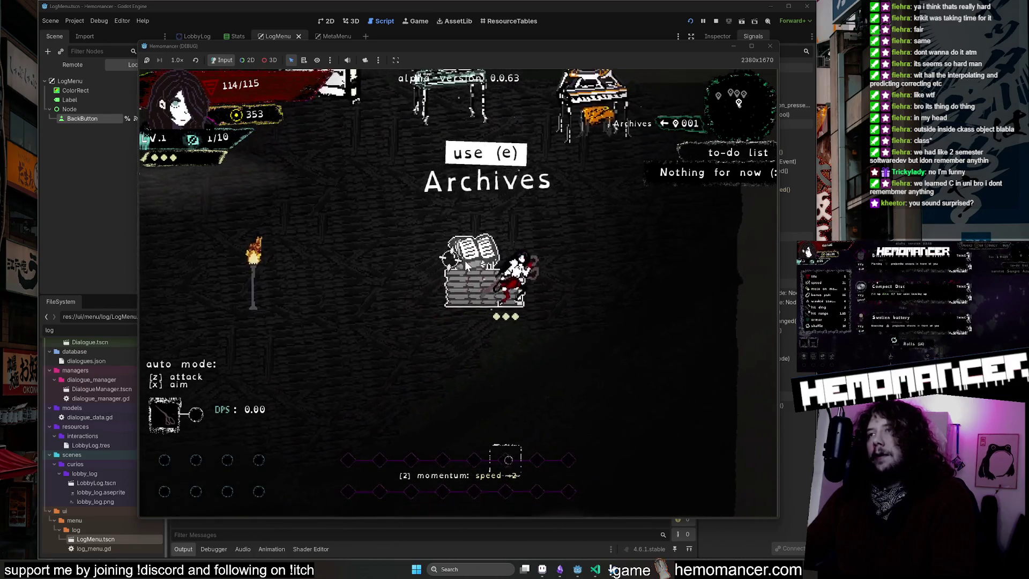
key(a)
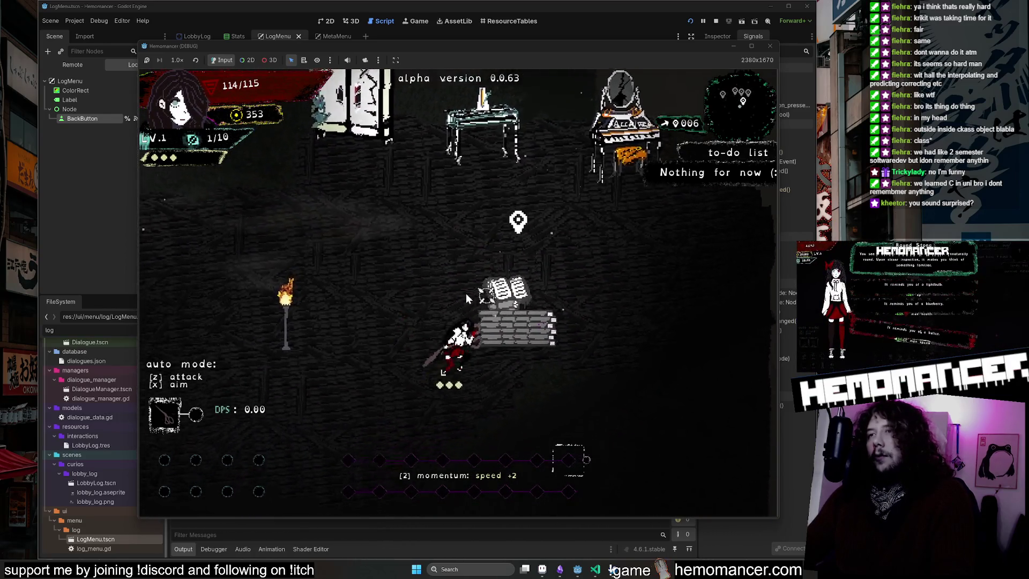
key(e)
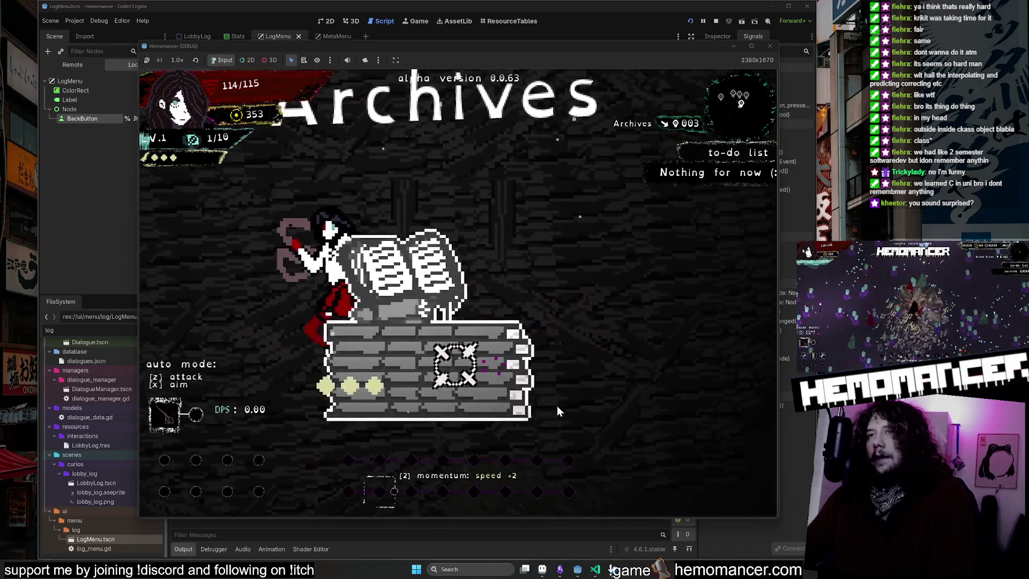
Step: Keep walking the character in circles around the Archives desk
key(s)
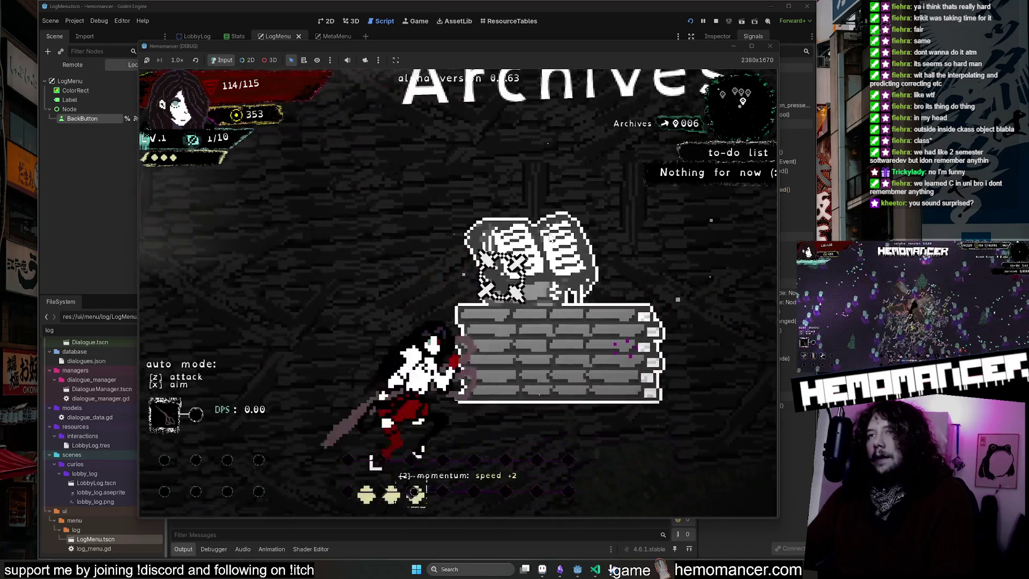
key(d)
key(w)
key(a)
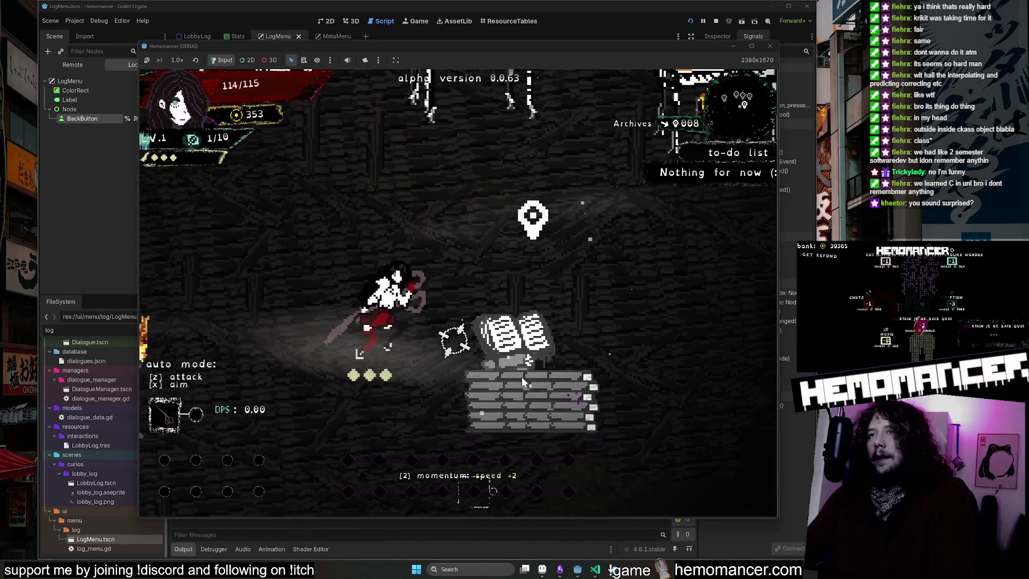
key(d)
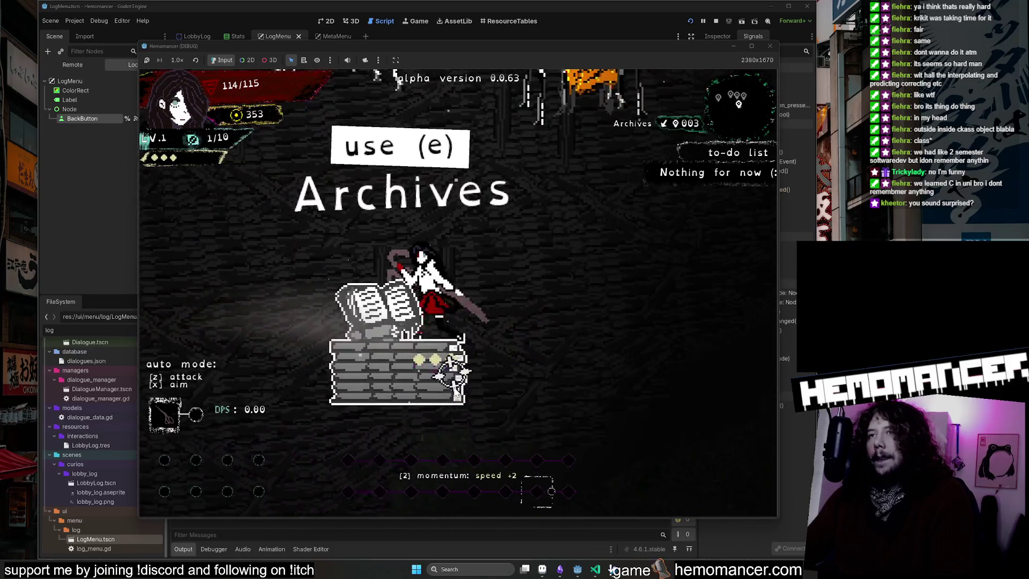
key(a)
key(s)
key(d)
key(w)
key(a)
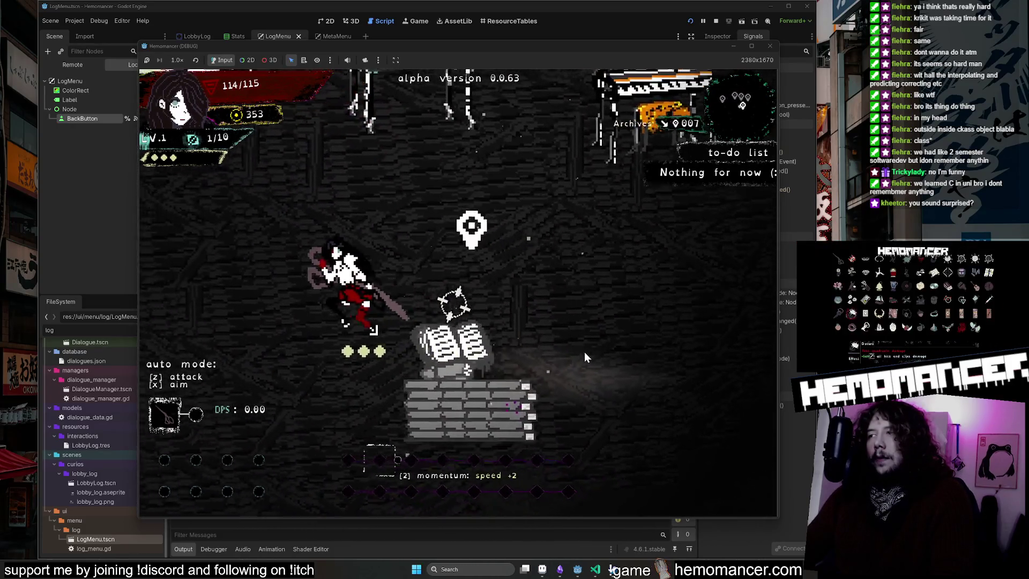
key(s)
key(d)
key(w)
key(w)
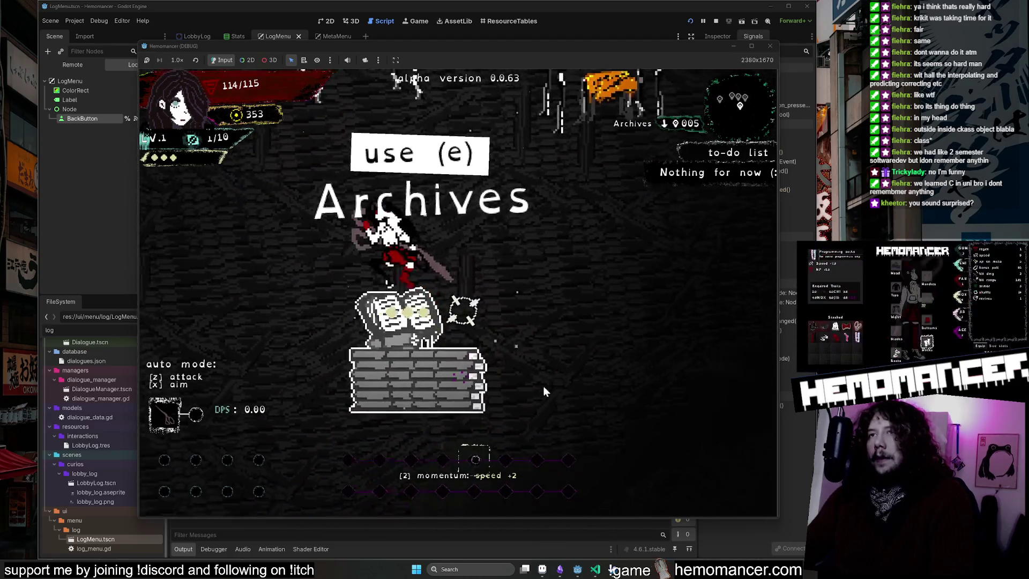
key(a)
key(s)
key(d)
key(w)
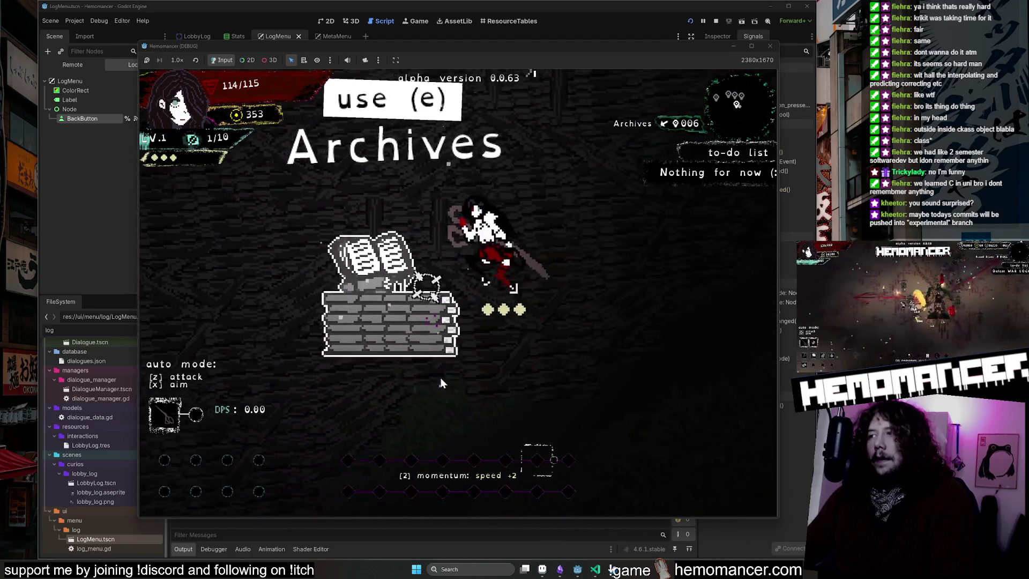
key(a)
key(s)
key(d)
key(w)
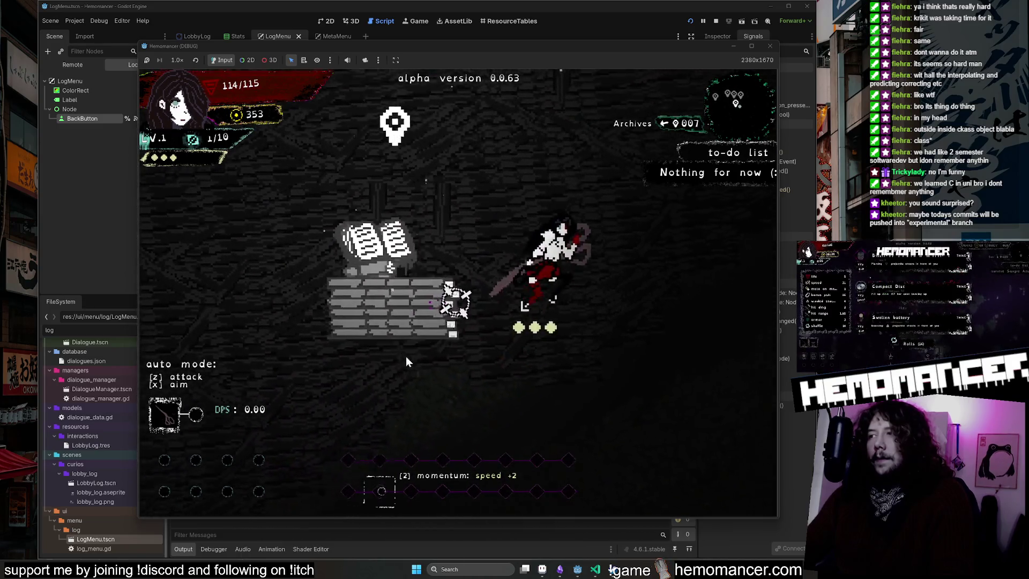
key(a)
key(s)
key(d)
key(w)
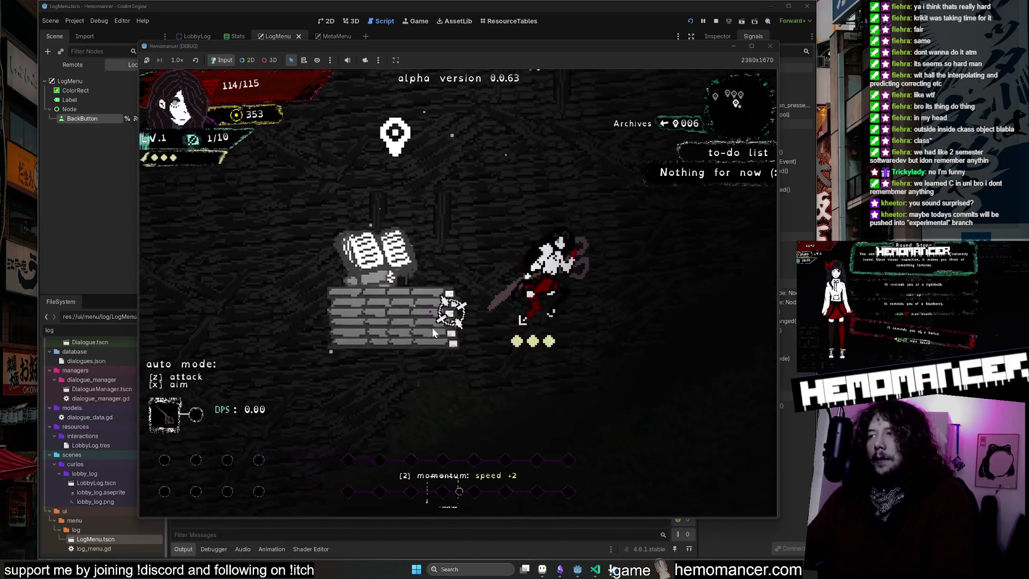
key(a)
key(s)
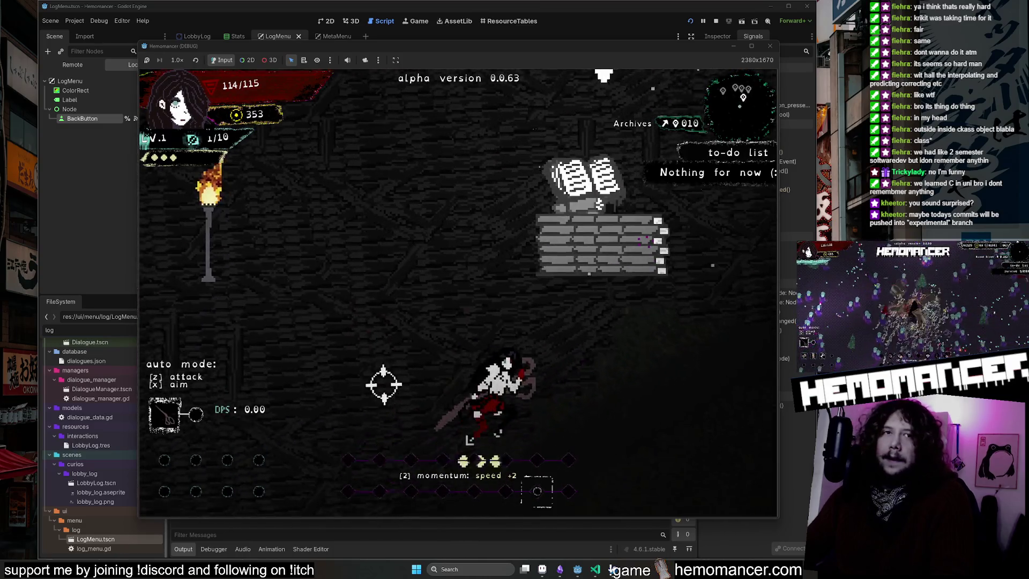
Step: Return to the main menu, continue, and walk past the Vanity and Metronome to the Signpole
key(d)
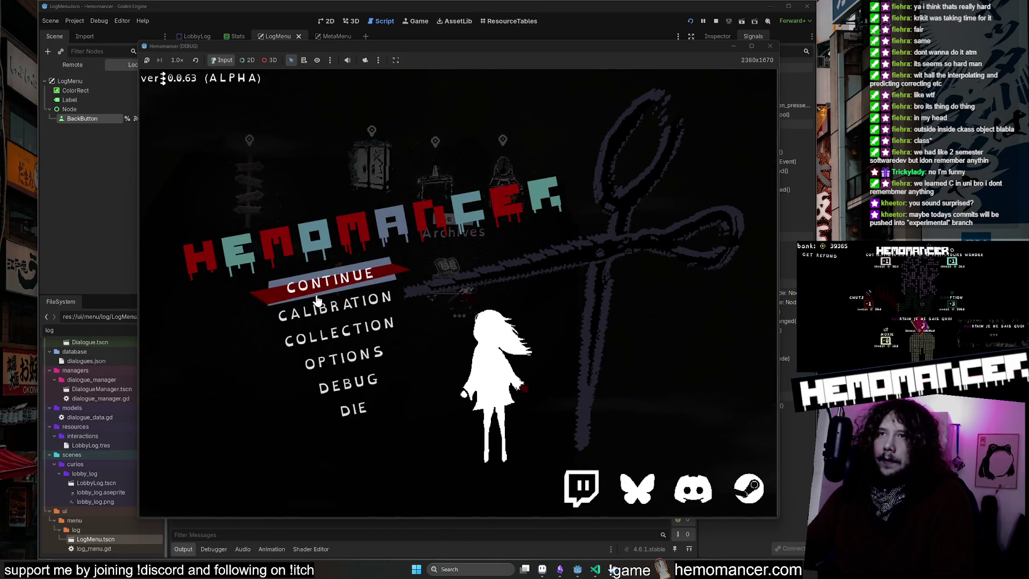
click(316, 296)
key(d)
key(w)
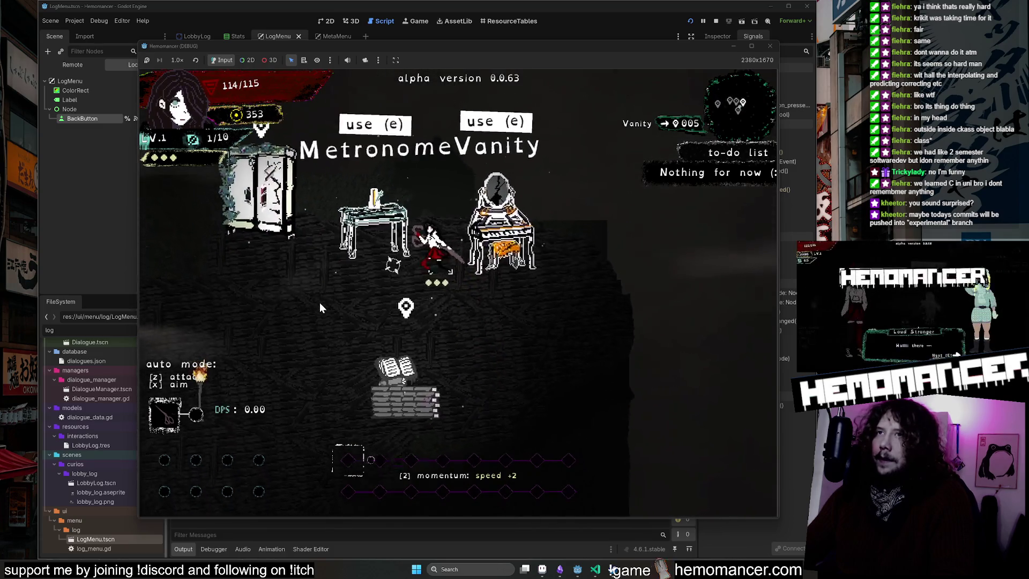
key(a)
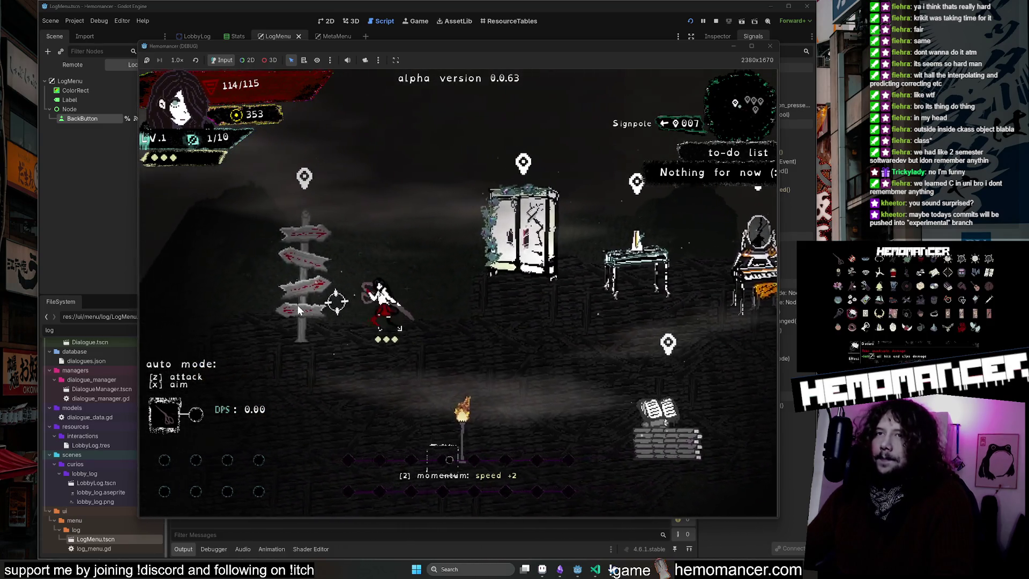
Step: Travel from the Signpole to Cheag Amar and move up and right while attacking
key(e)
key(Return)
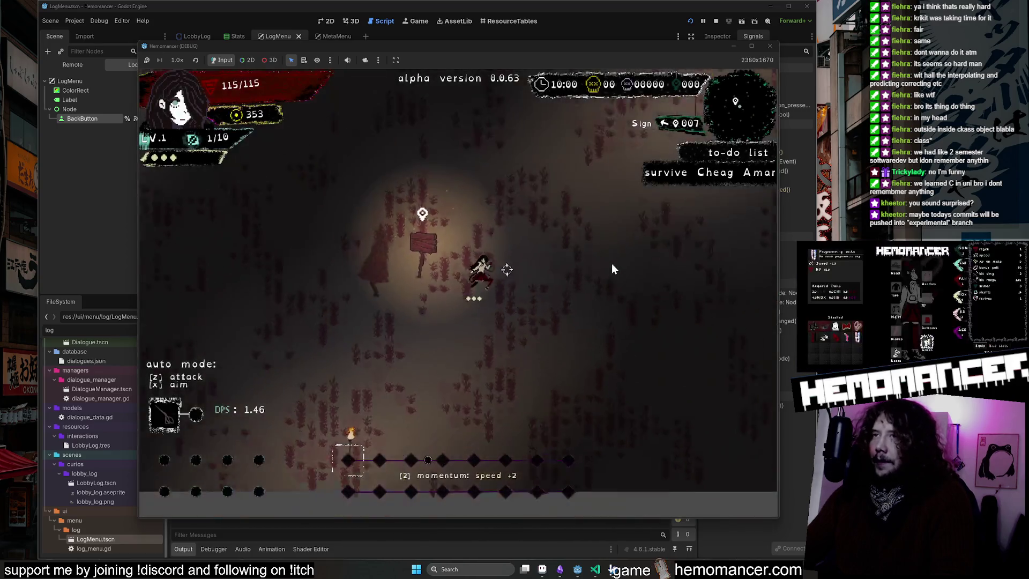
key(w)
key(d)
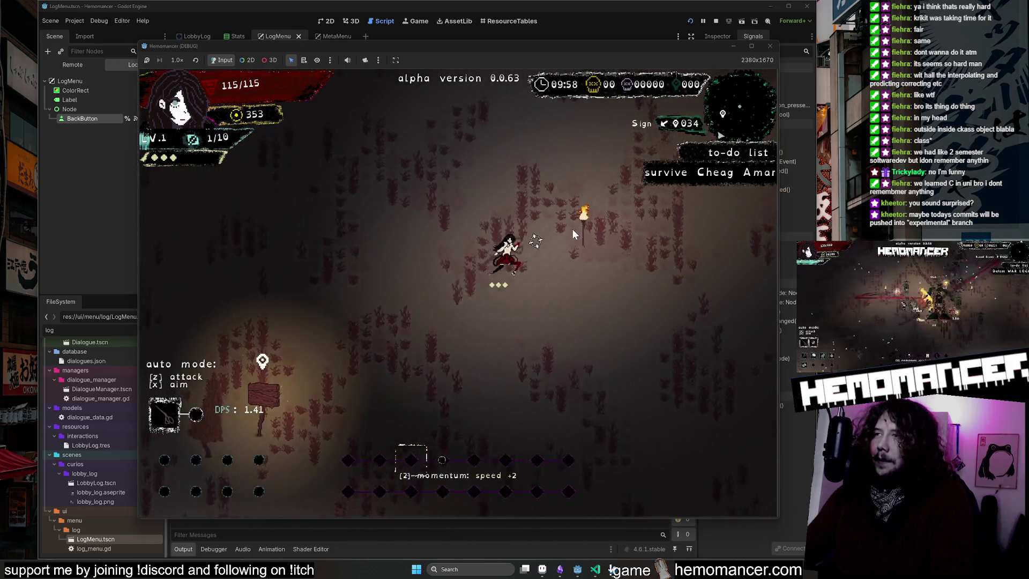
key(w)
key(d)
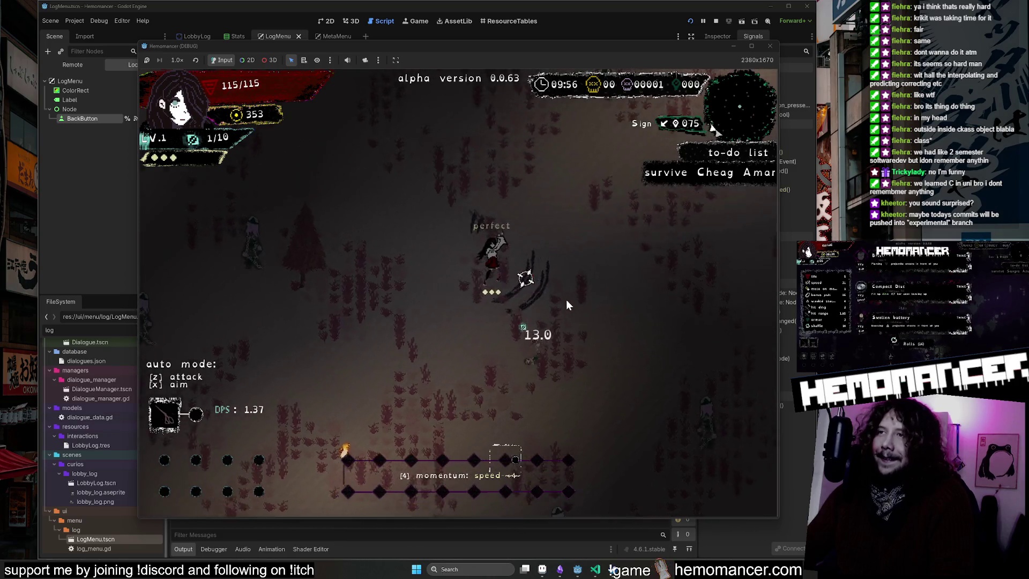
Step: Keep maneuvering right, down, then up and left through the enemies until the level-up cards appear
key(s)
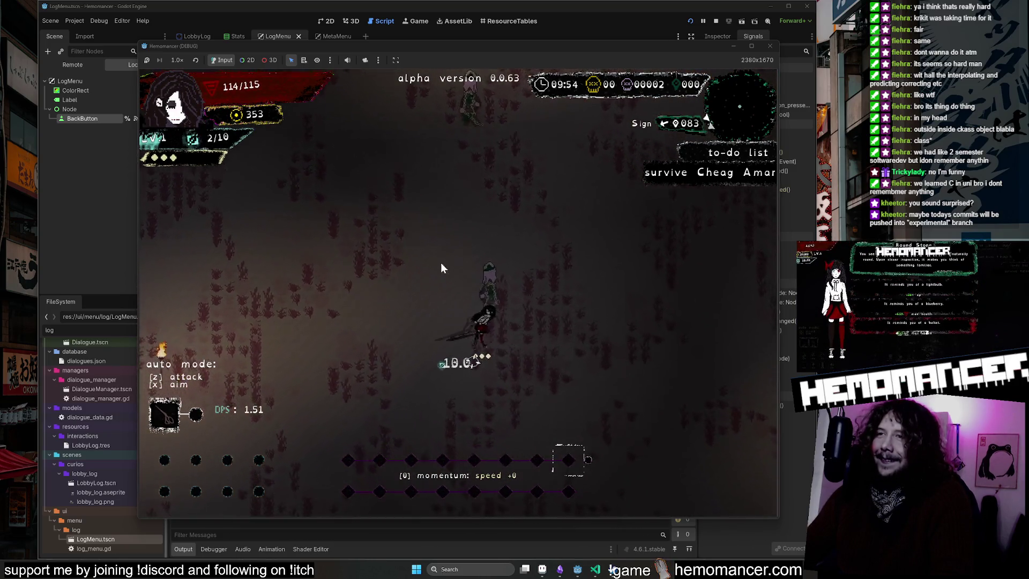
key(d)
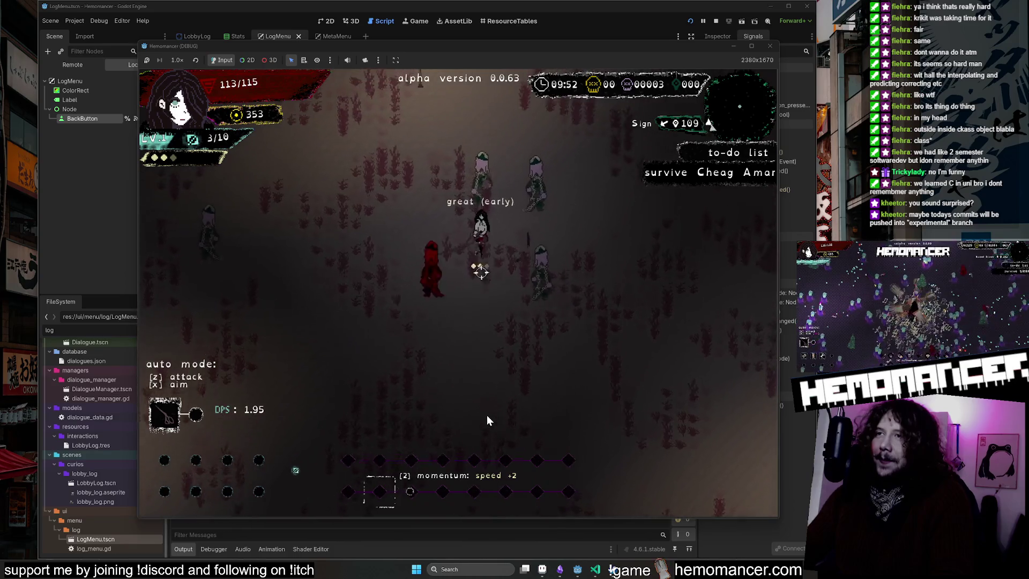
key(w)
key(a)
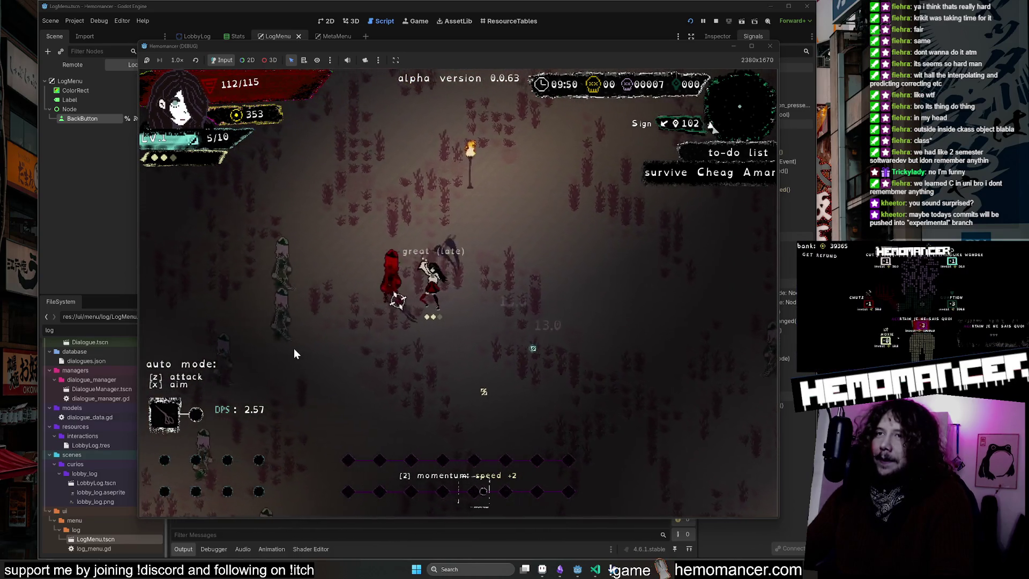
key(a)
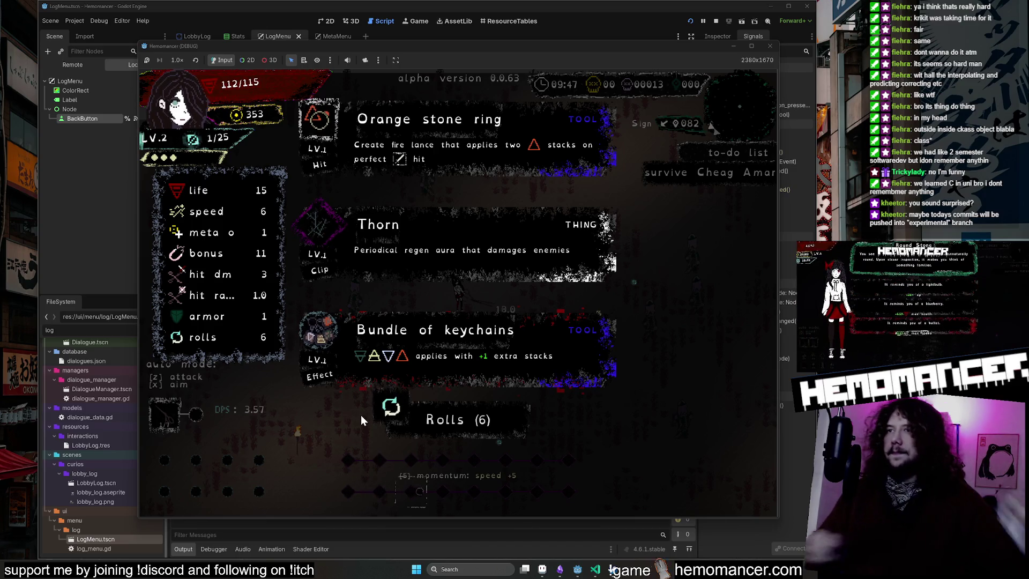
Step: Pick an item from the first set of level-up cards
click(464, 257)
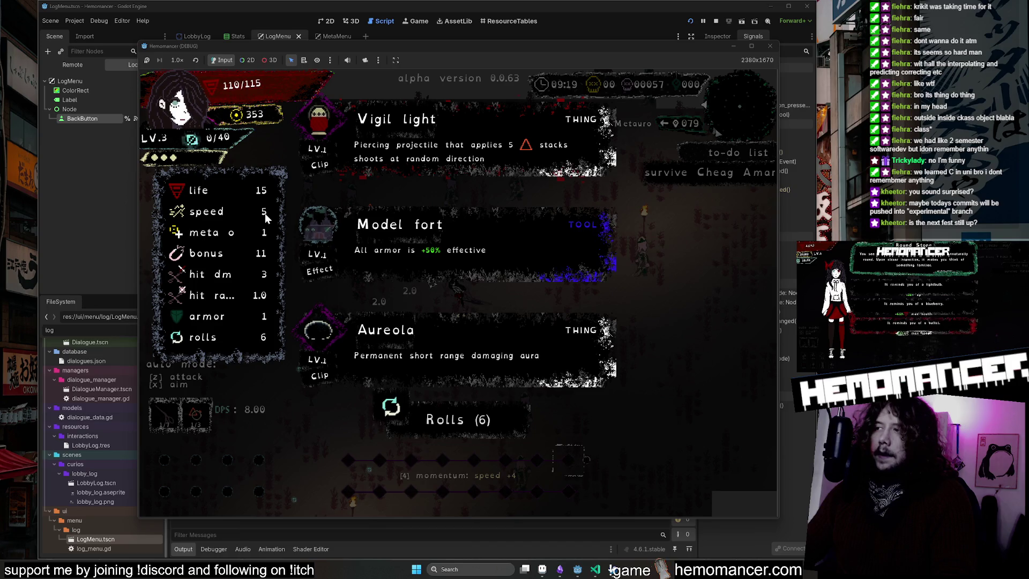
Step: Pick Vigil light, later Shaker at the next level-up, then switch to the Steam window
click(426, 165)
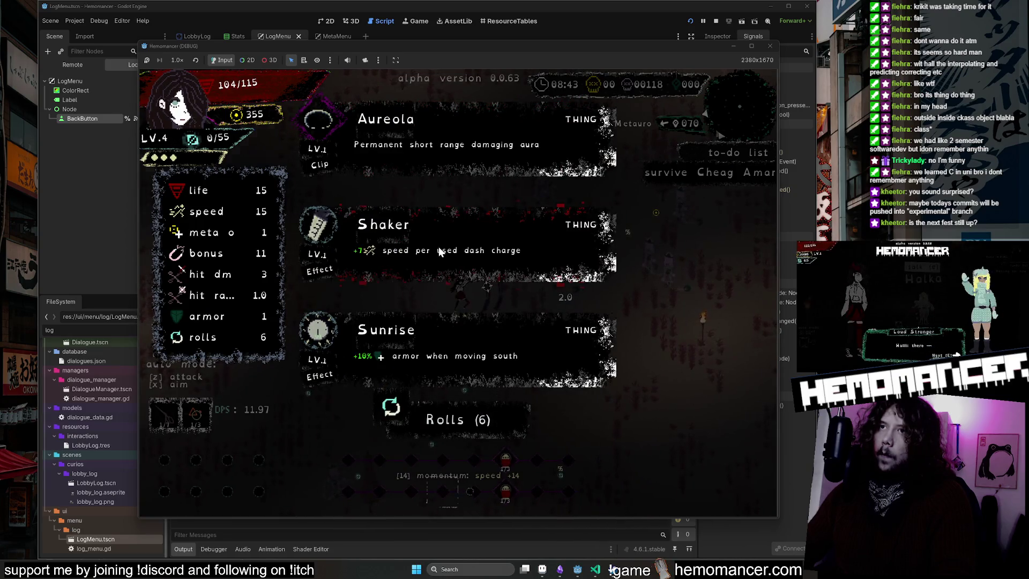
click(438, 248)
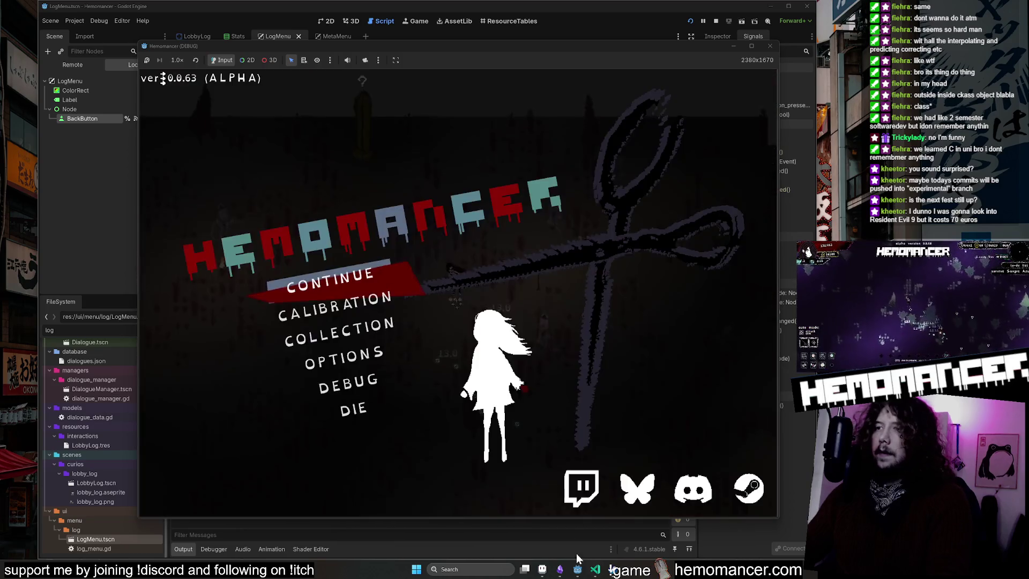
click(613, 570)
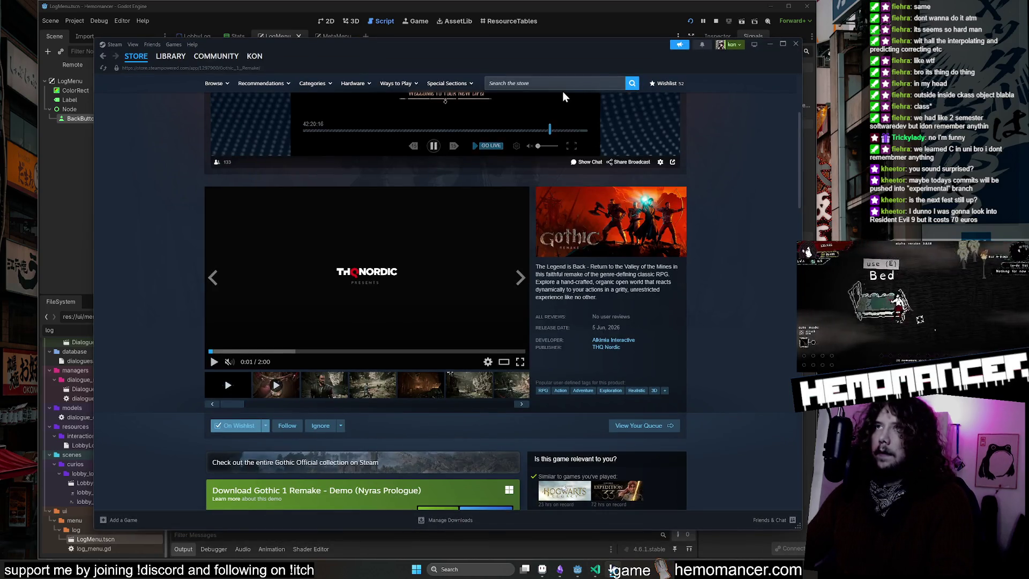
Step: Search the store for 'ridel', pass the age check to Resident Evil Requiem, and skip the trailer to 0:05
click(562, 84)
text(resident evi)
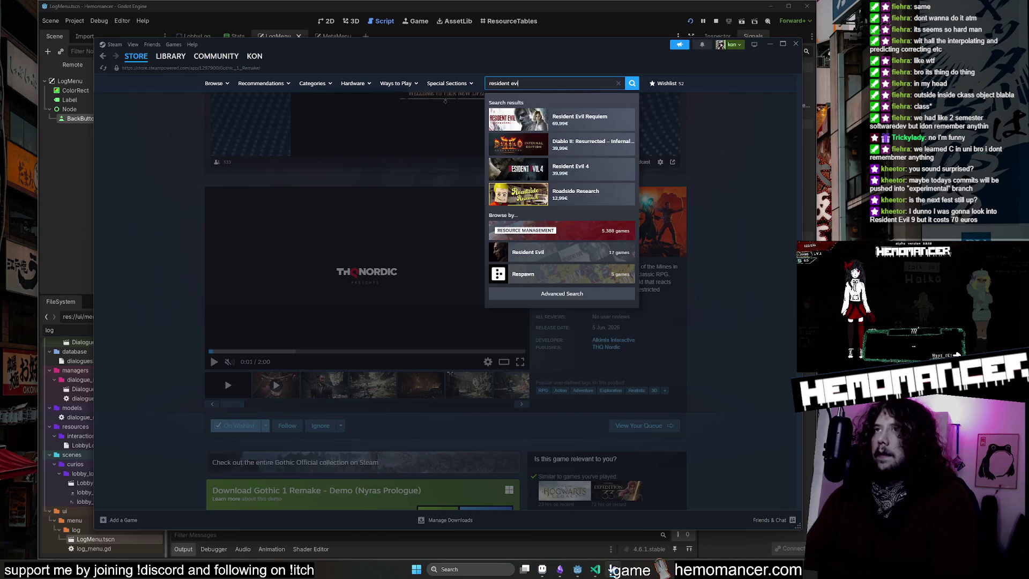
text(l)
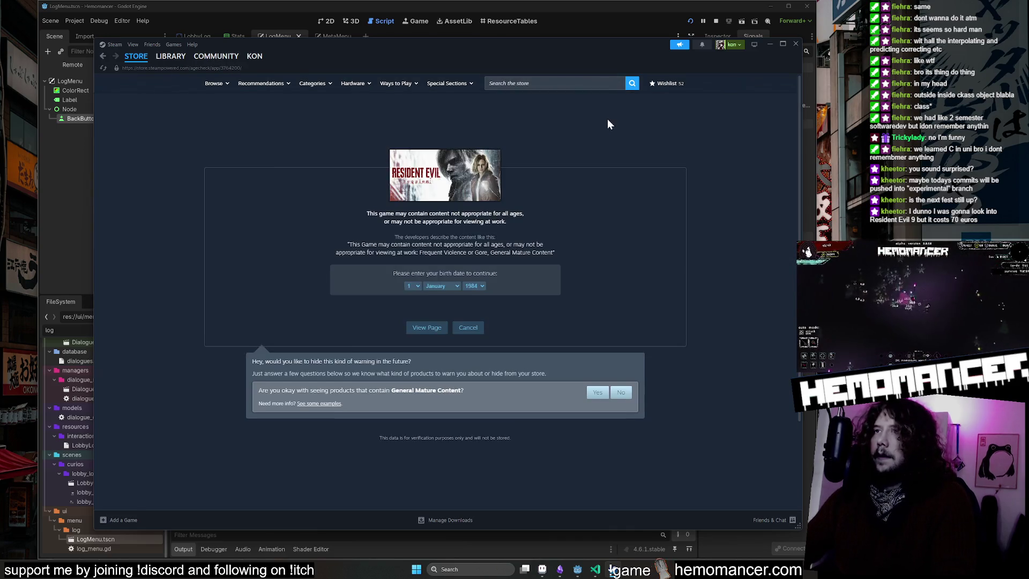
click(426, 331)
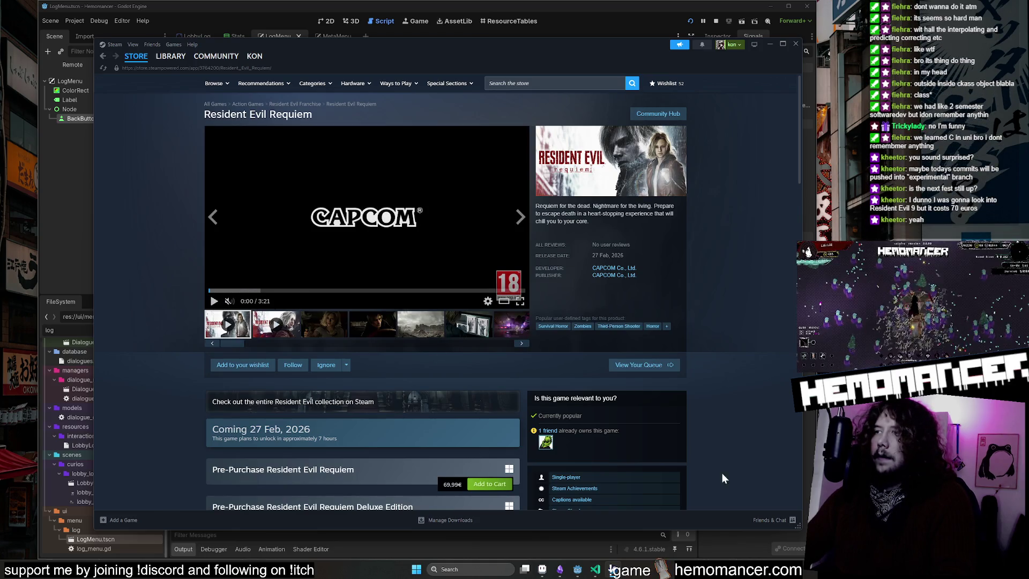
drag(801, 535, 813, 543)
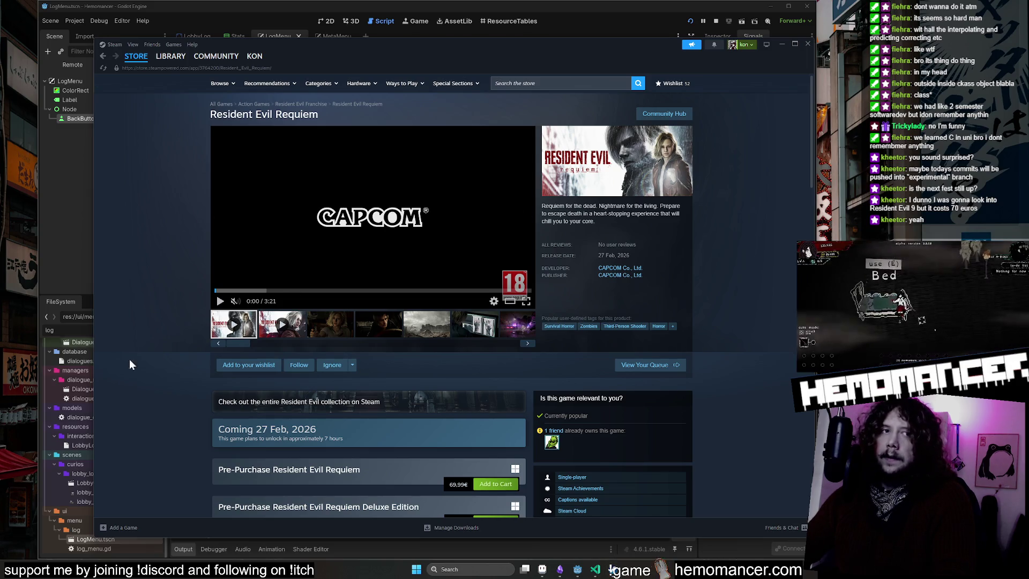
click(223, 291)
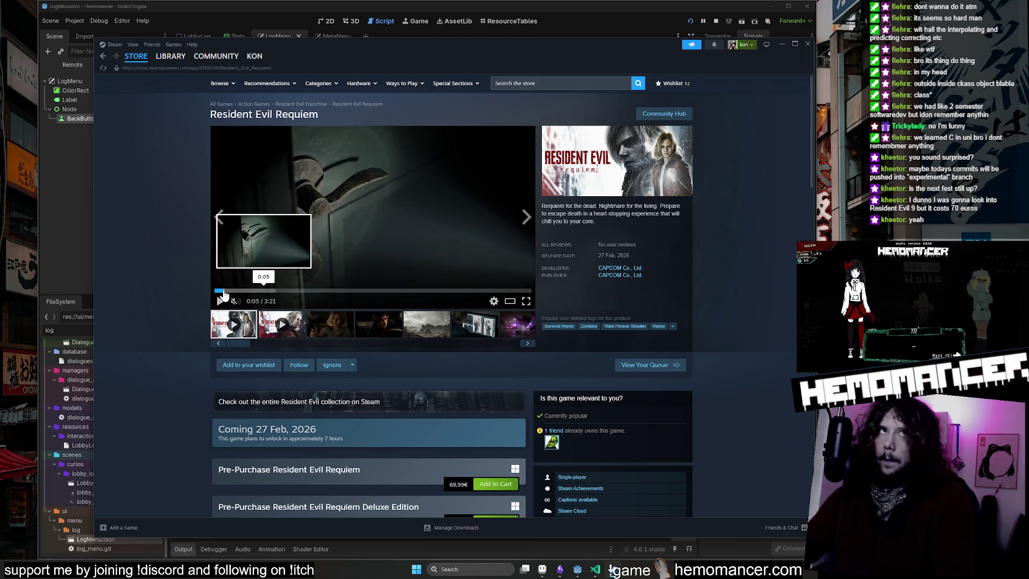
click(525, 301)
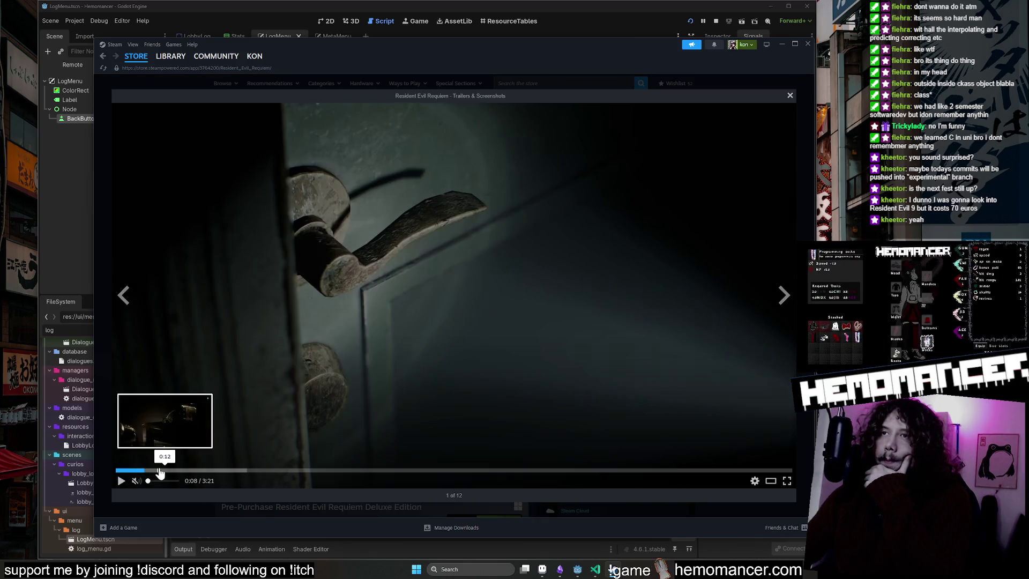
click(160, 472)
click(177, 470)
click(144, 470)
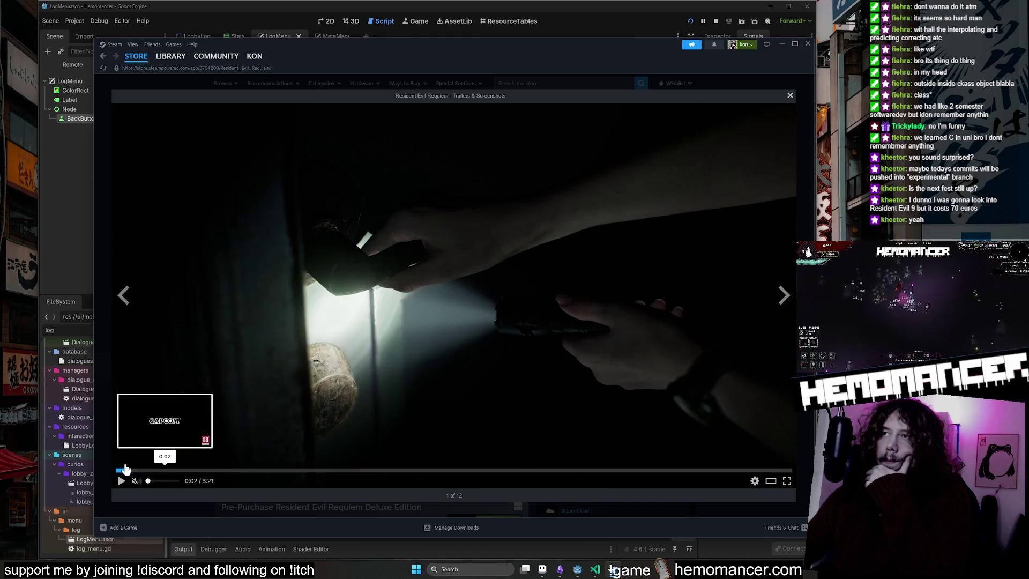
click(125, 469)
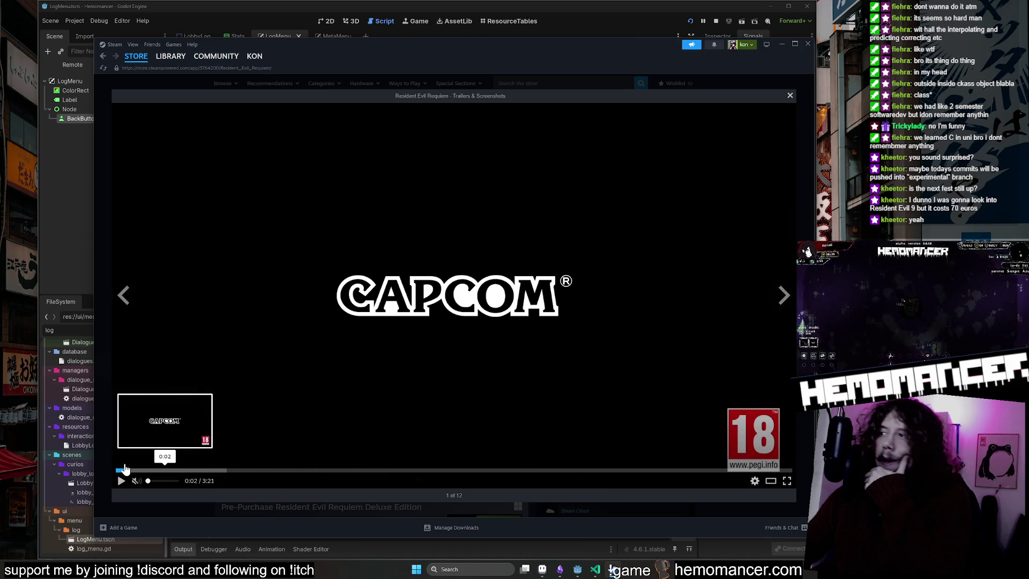
click(163, 471)
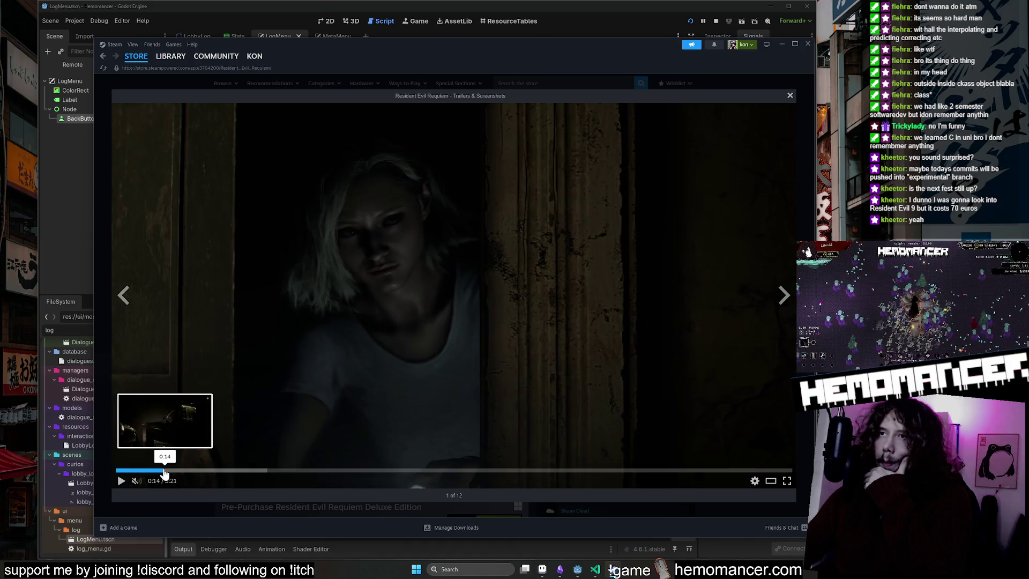
click(118, 471)
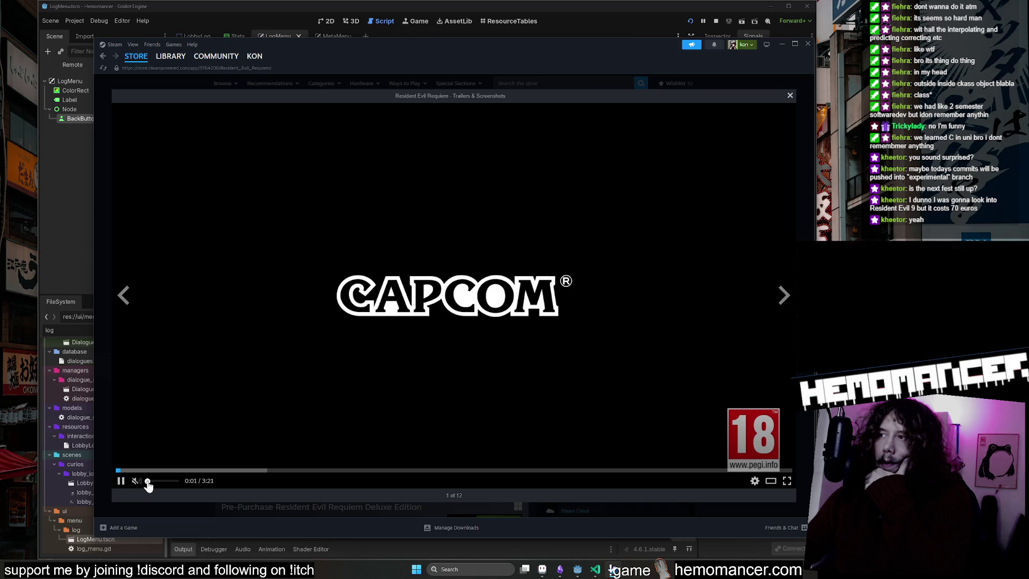
click(250, 470)
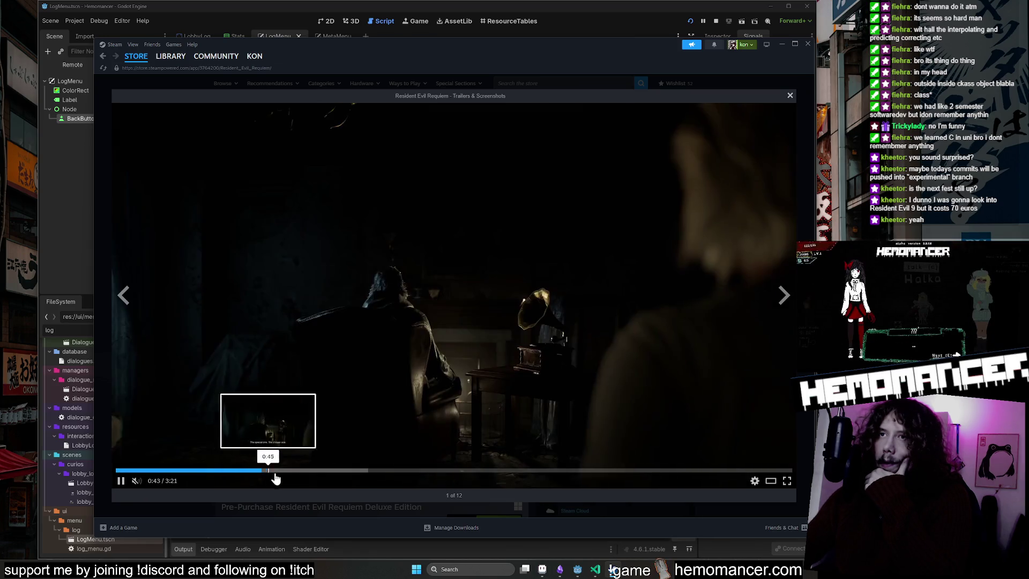
click(285, 470)
click(367, 470)
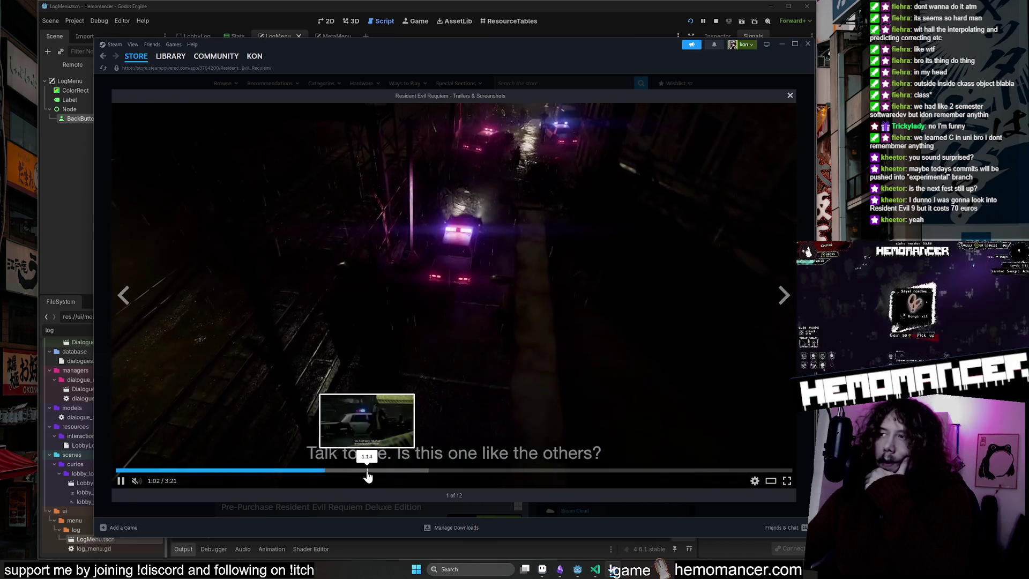
click(392, 470)
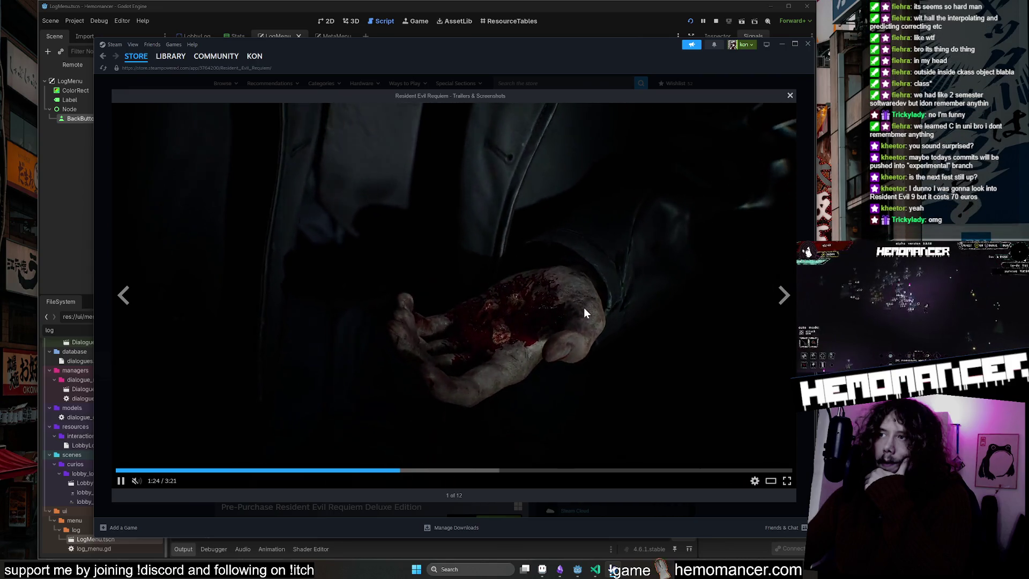
drag(419, 469, 735, 475)
click(790, 96)
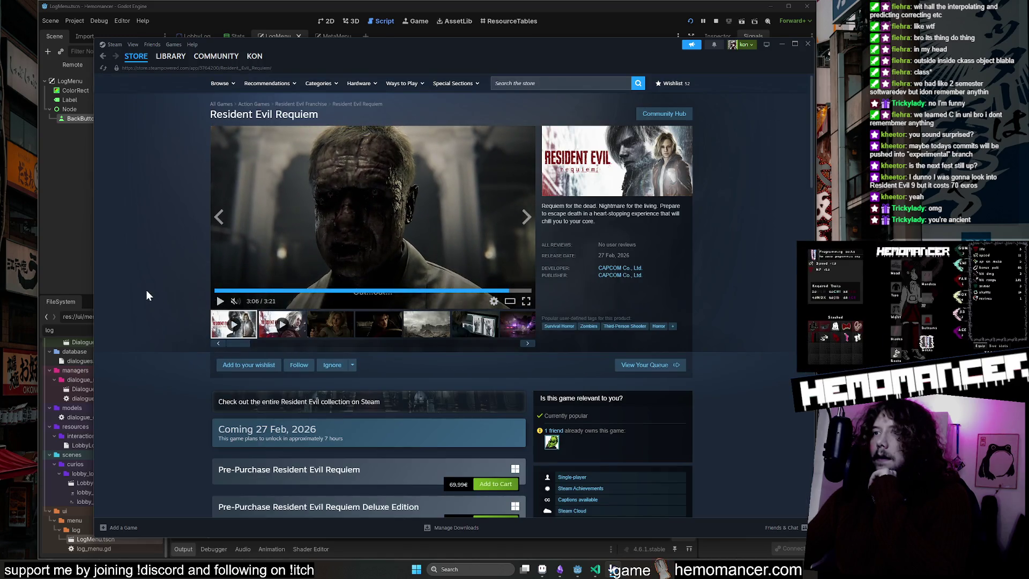
Step: Scroll the Resident Evil Requiem page, then go back to the previous store page
scroll(146, 291, down, 2)
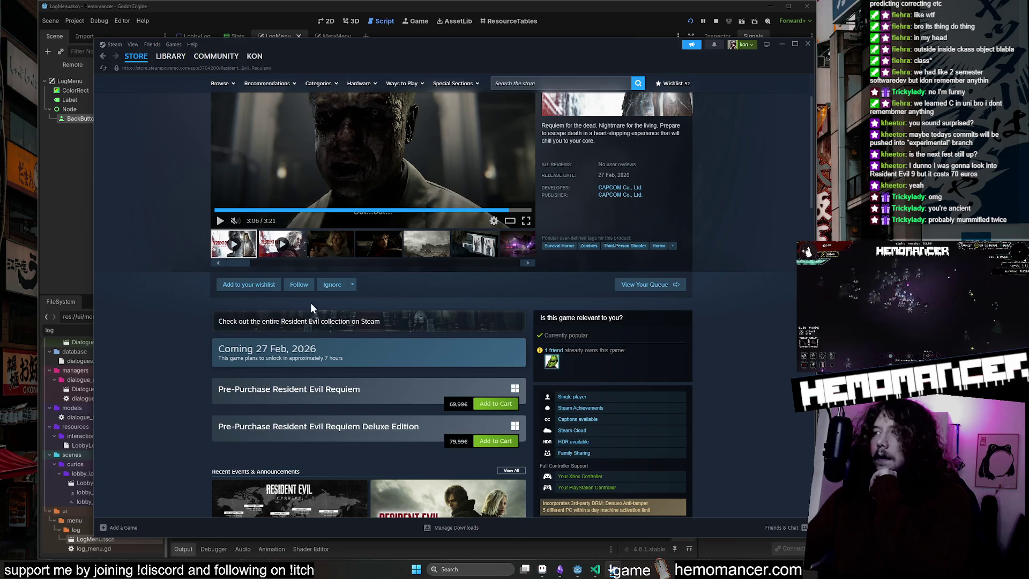
mouse_move(554, 367)
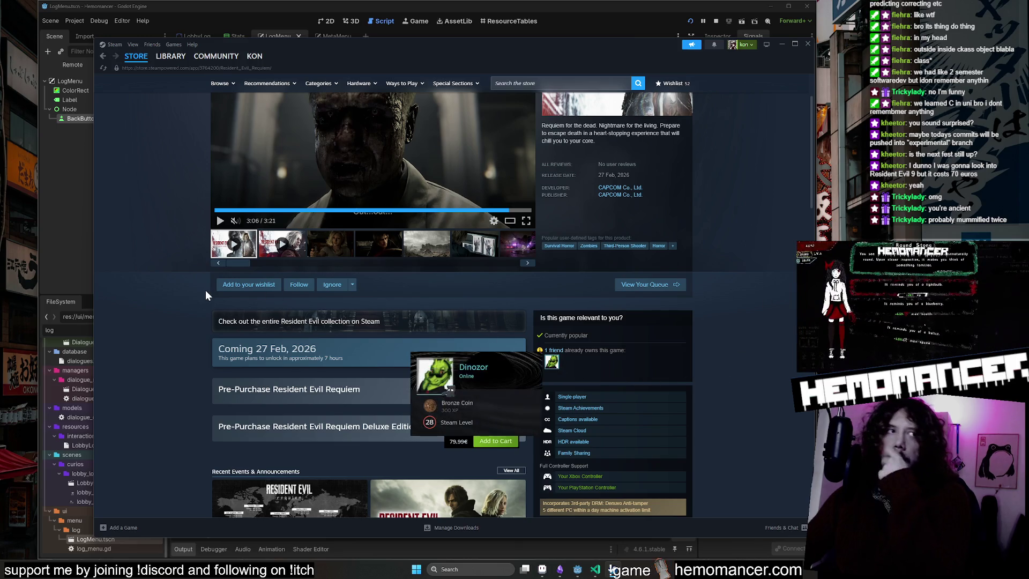
scroll(451, 309, up, 2)
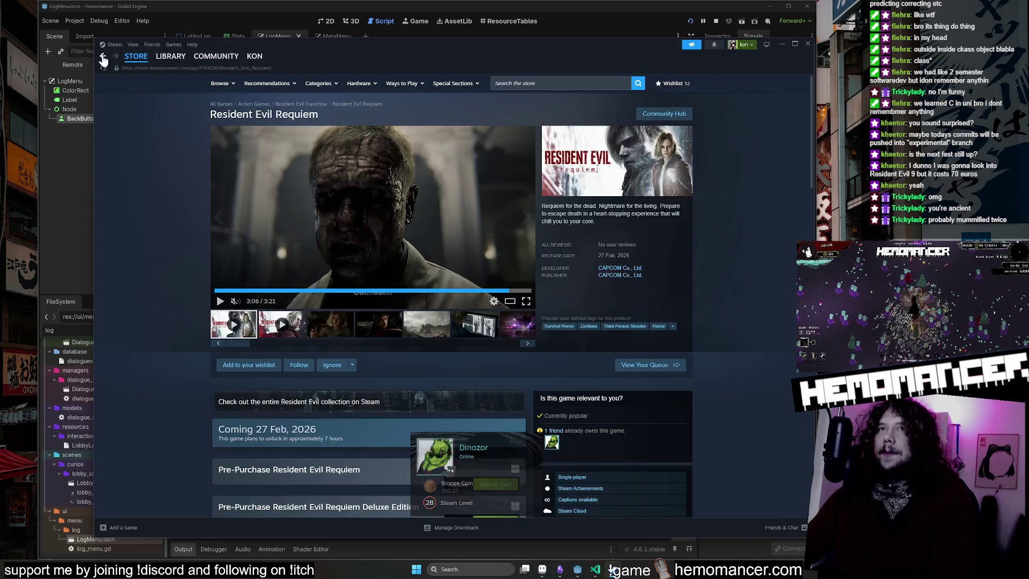
click(102, 56)
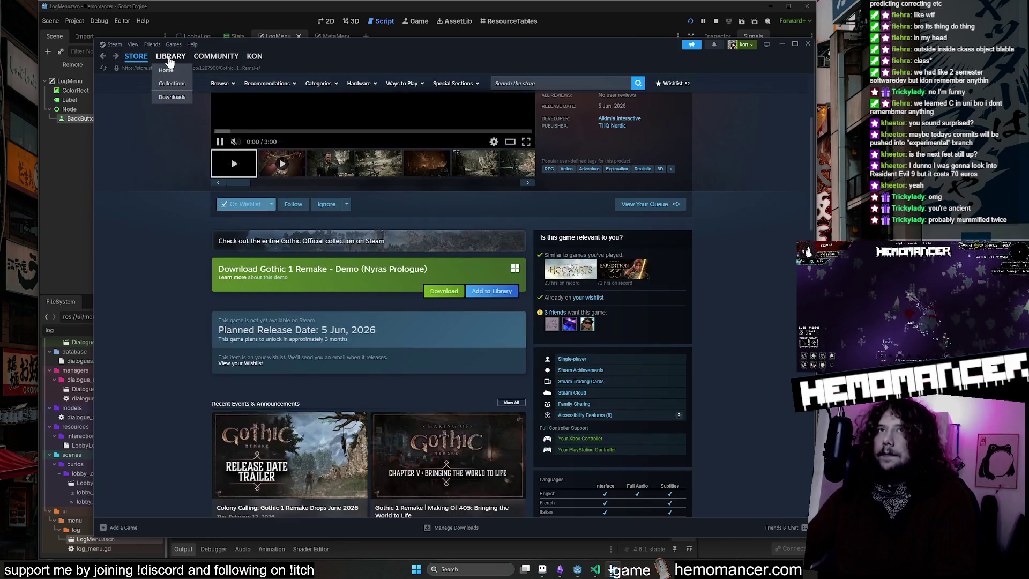
Step: Open the Steam Library at Deadlock and scroll through the list of owned games
click(168, 58)
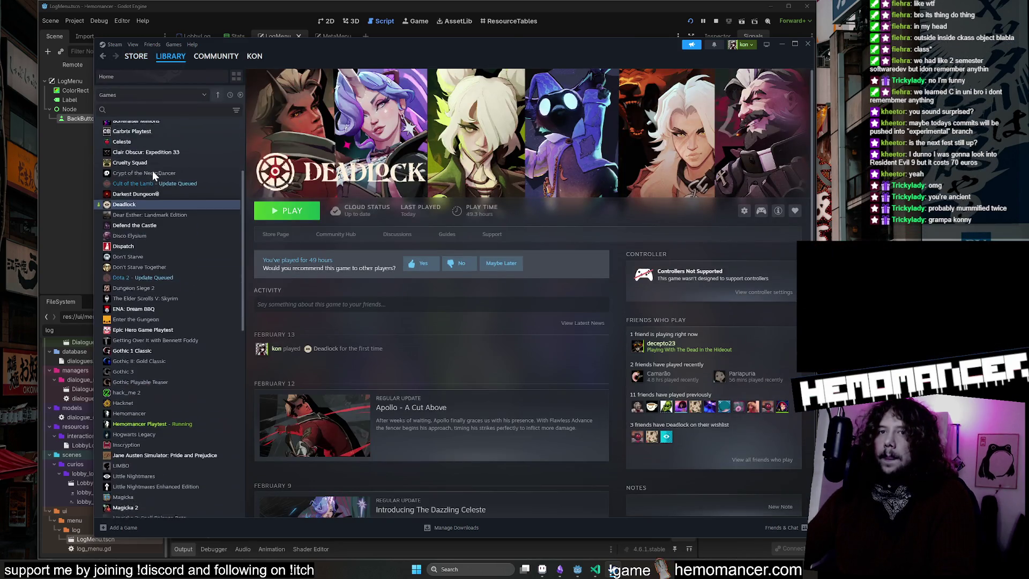
scroll(228, 292, down, 5)
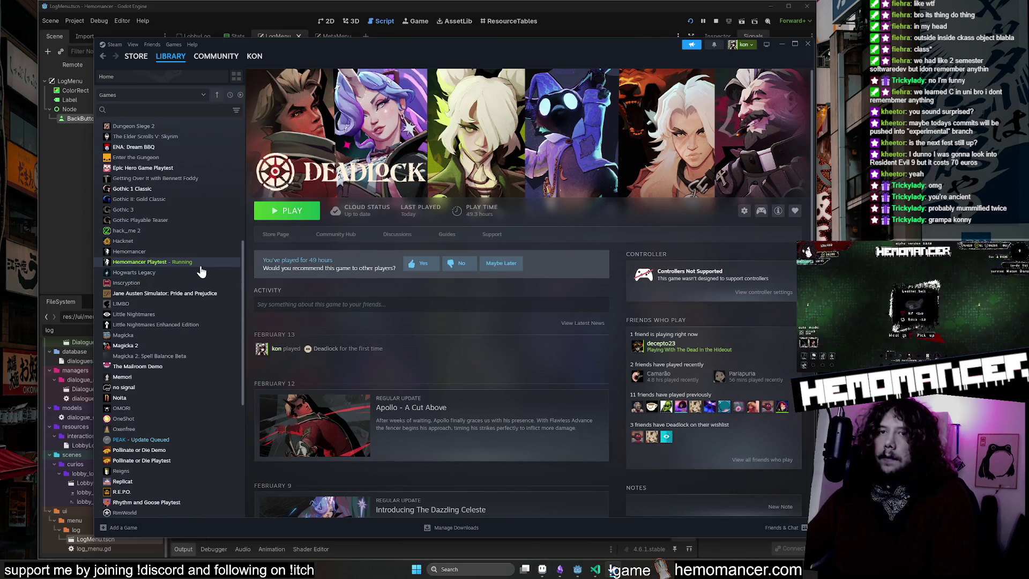
scroll(204, 265, down, 3)
scroll(205, 266, down, 2)
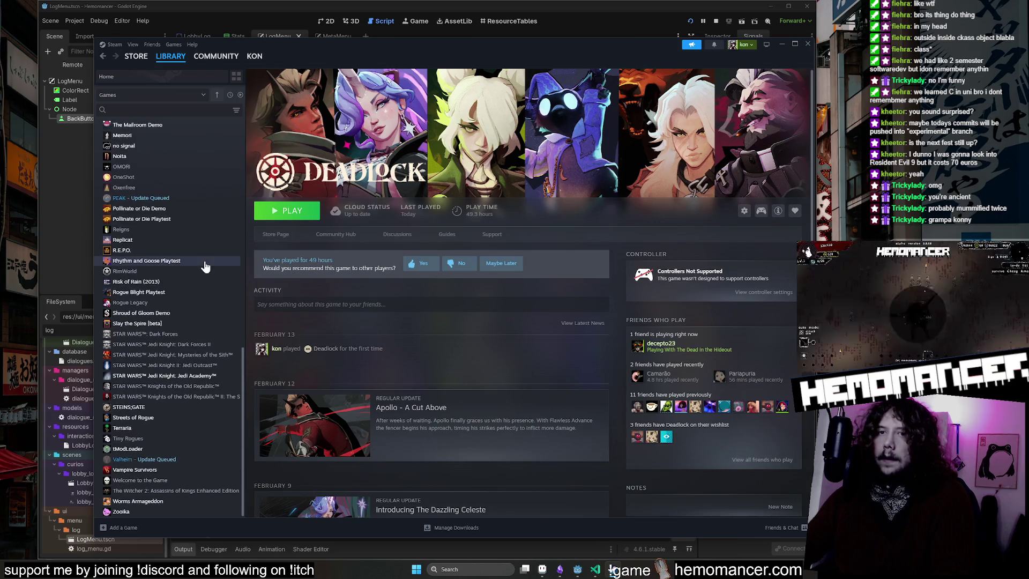
scroll(221, 446, up, 10)
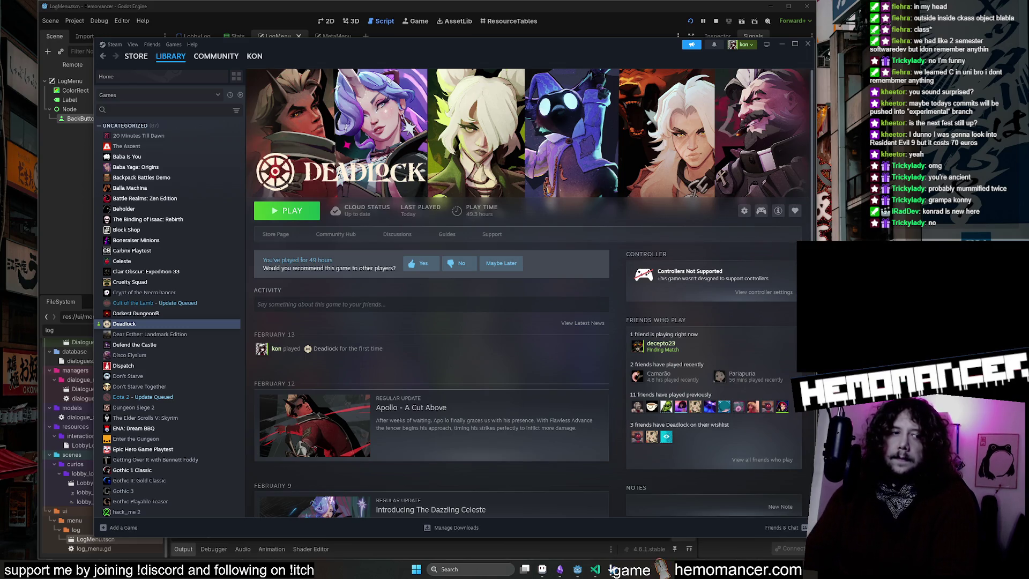
Step: Bring the game forward, continue the saved run and steer the character around the field
click(780, 46)
click(358, 282)
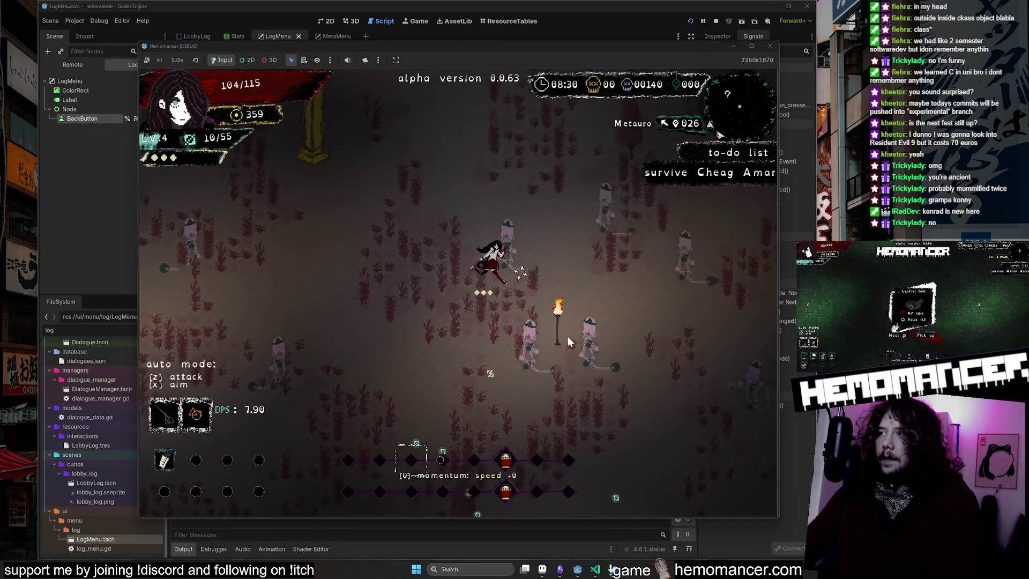
key(Up)
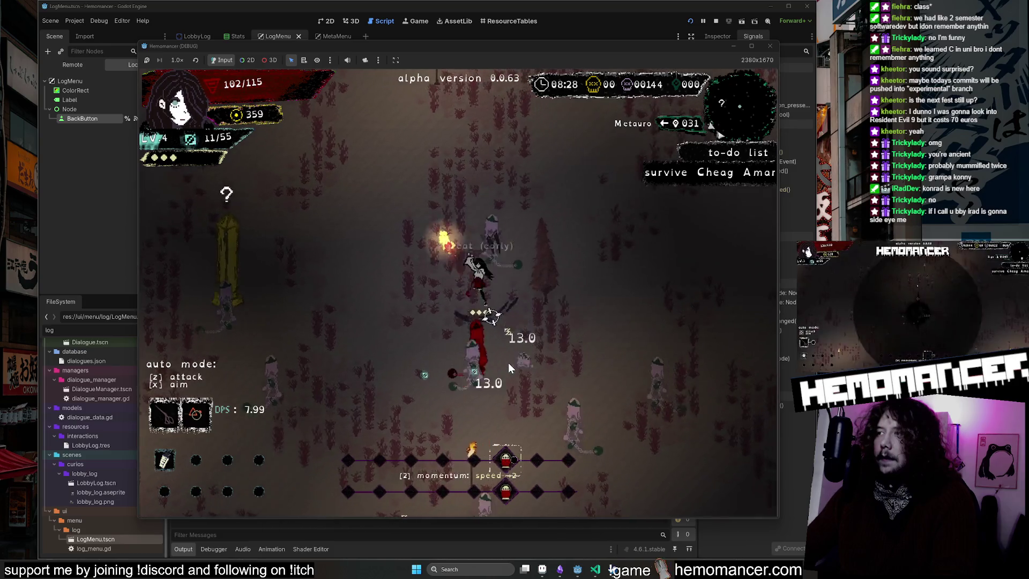
key(Up)
key(Right)
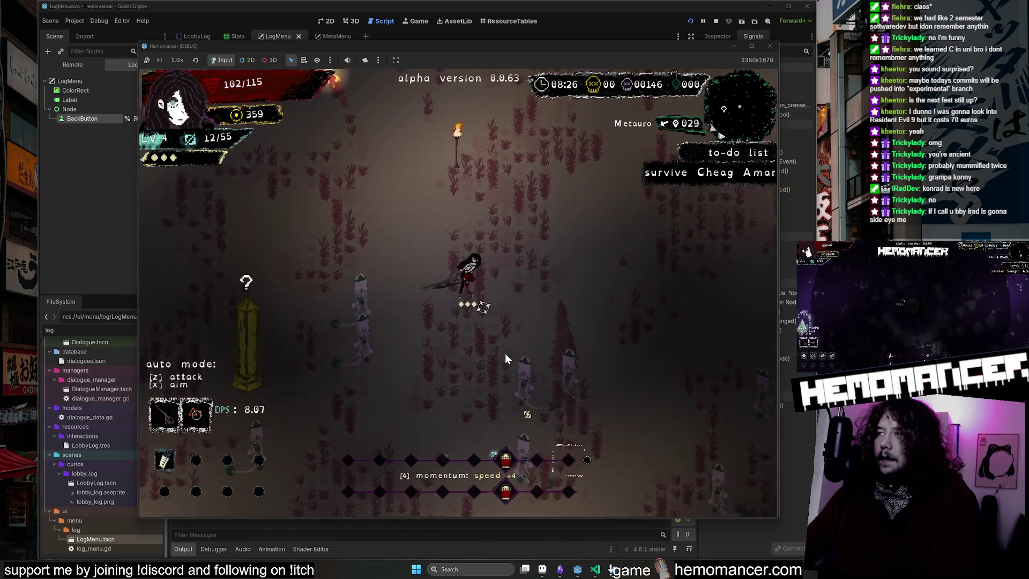
key(Up)
key(Right)
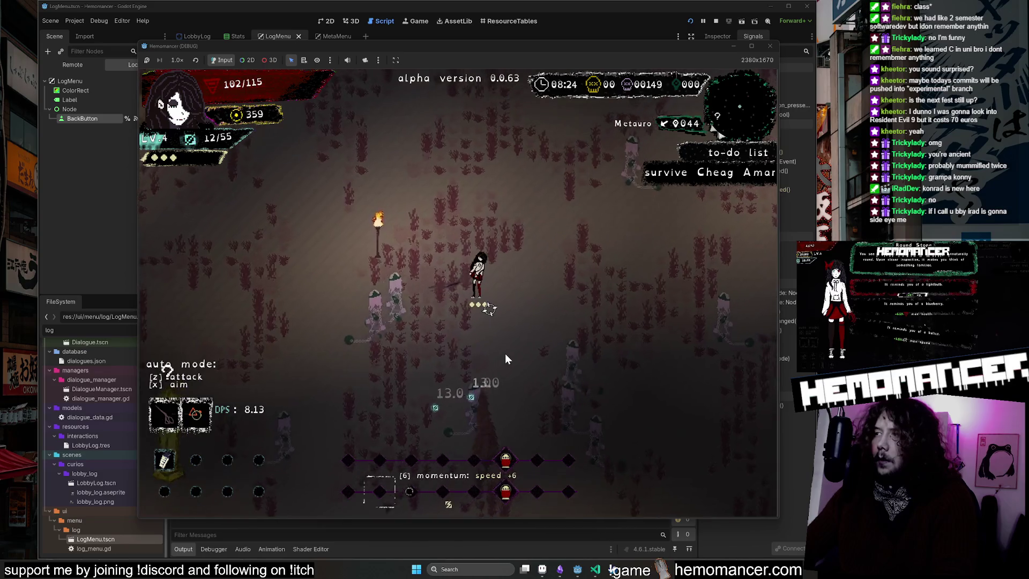
key(Up)
key(Right)
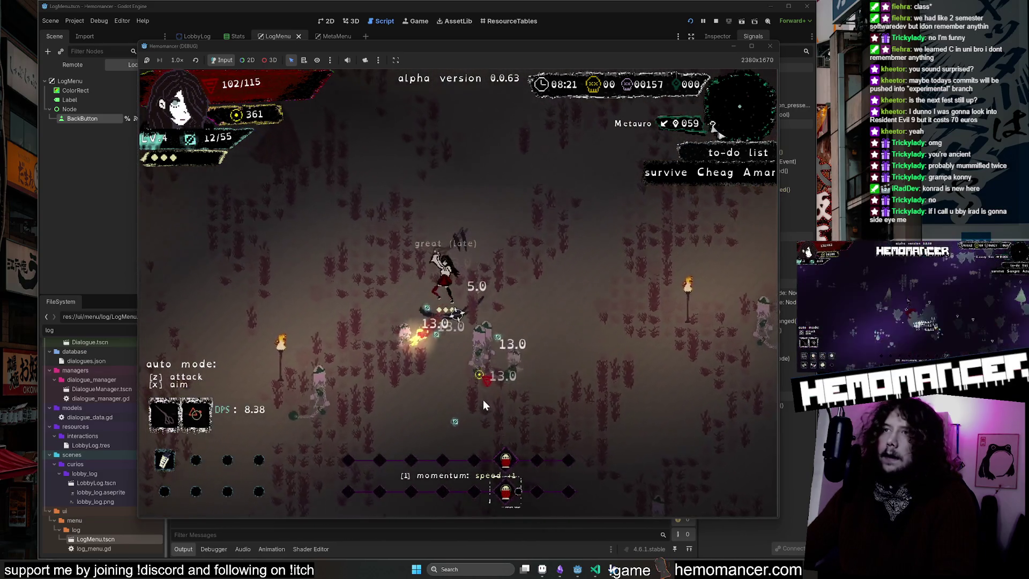
key(Up)
key(Left)
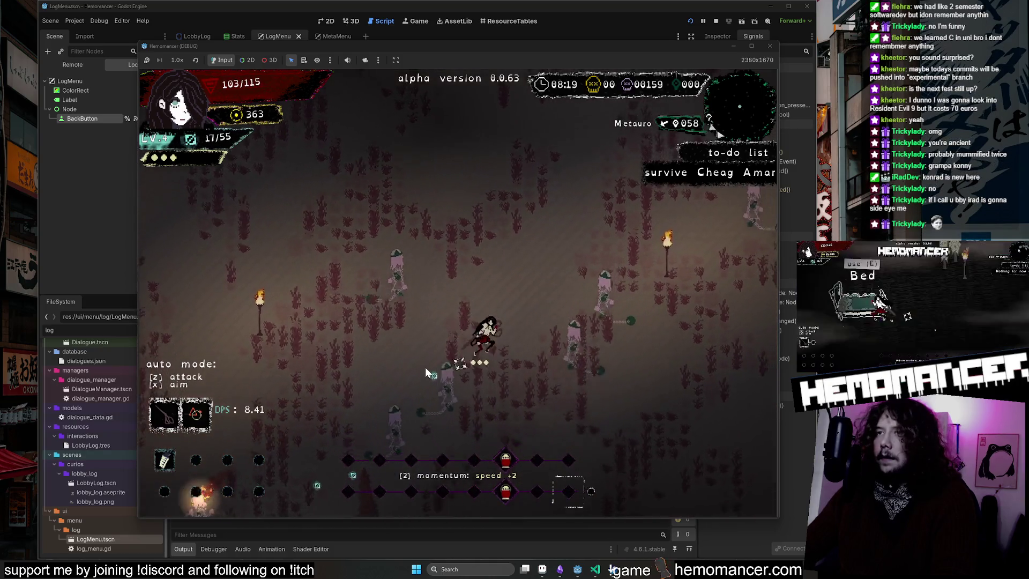
key(Down)
key(Right)
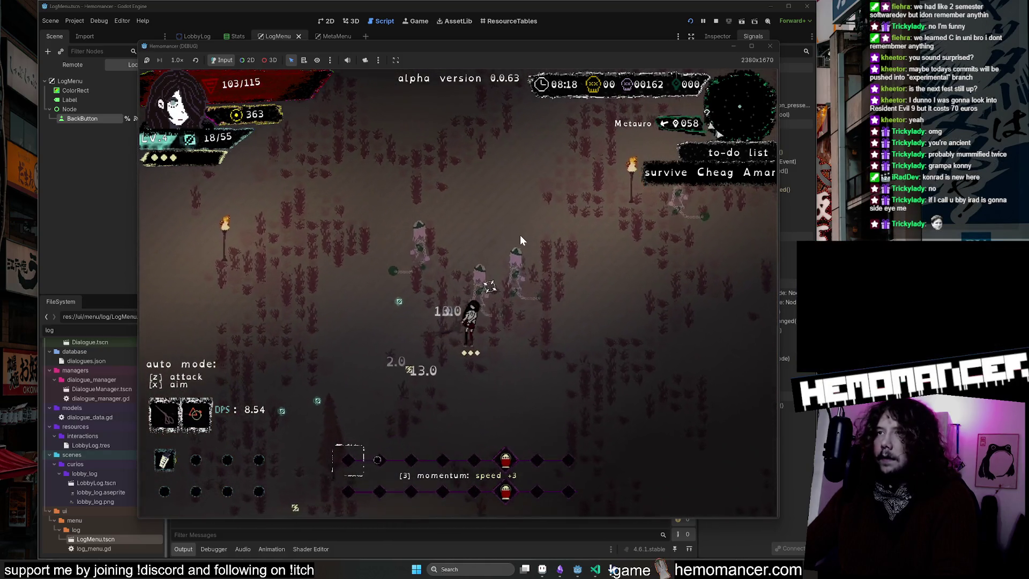
key(Down)
key(Left)
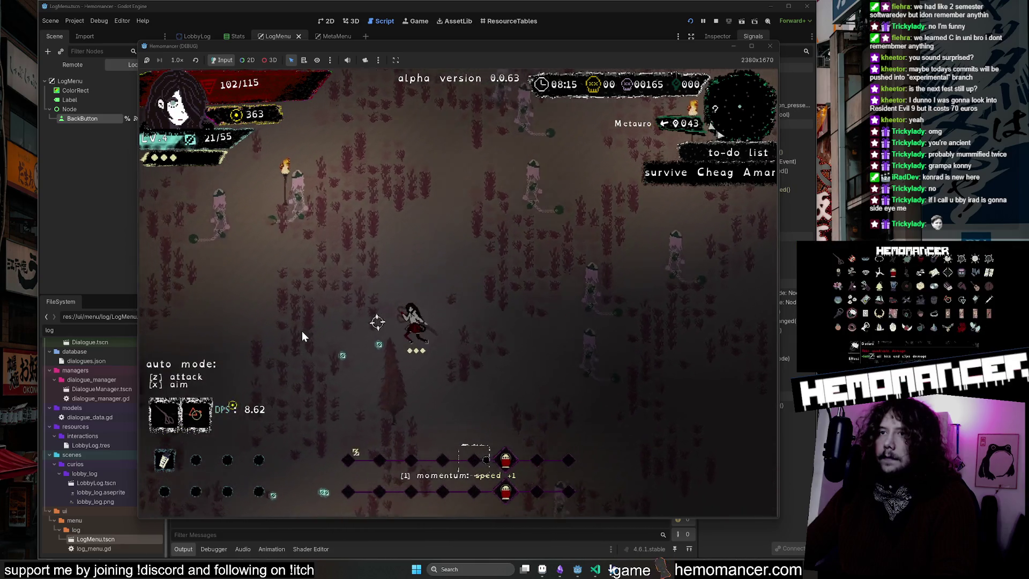
key(Up)
key(Left)
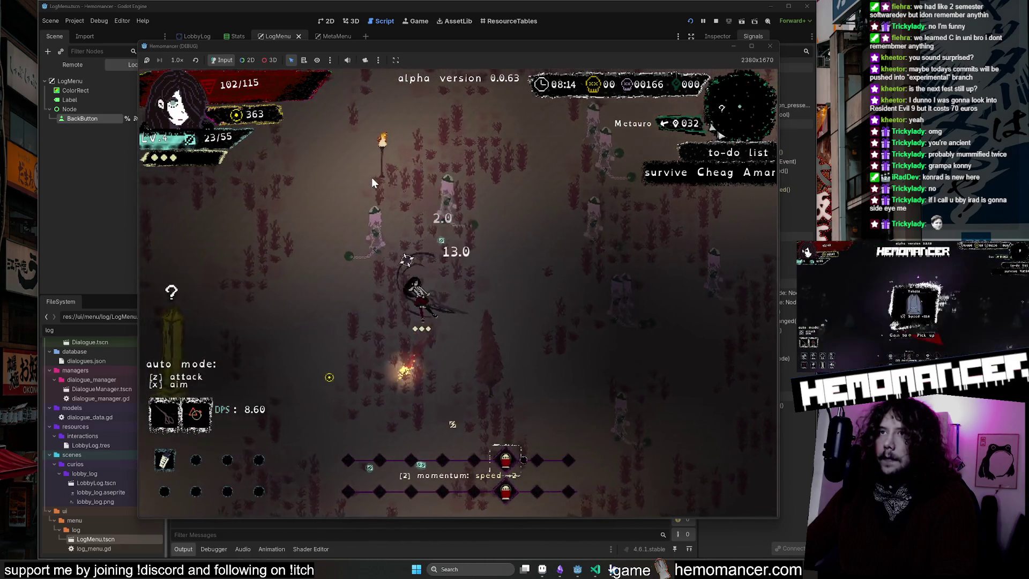
key(Up)
key(Right)
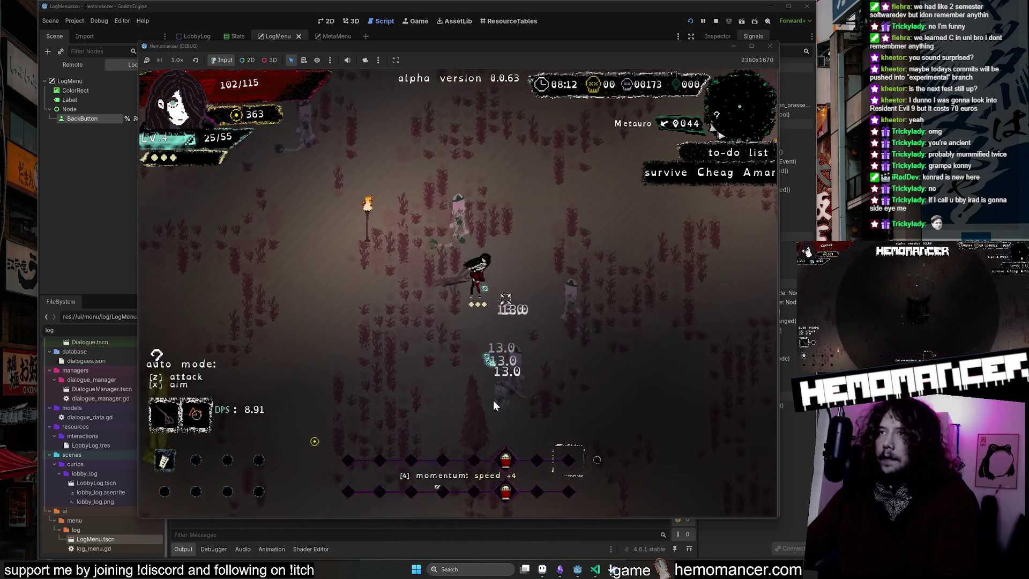
key(Up)
key(Left)
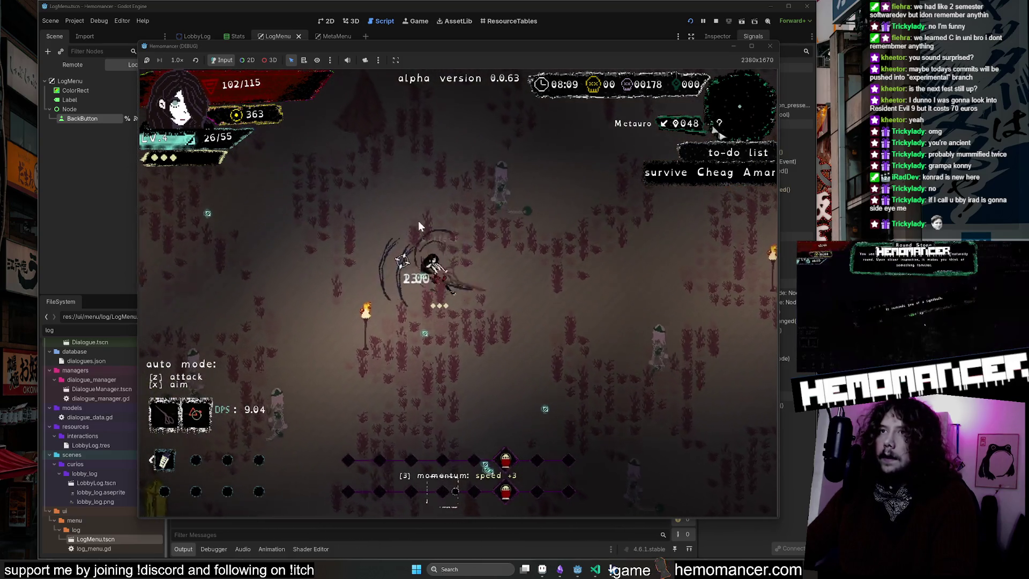
key(Up)
key(Right)
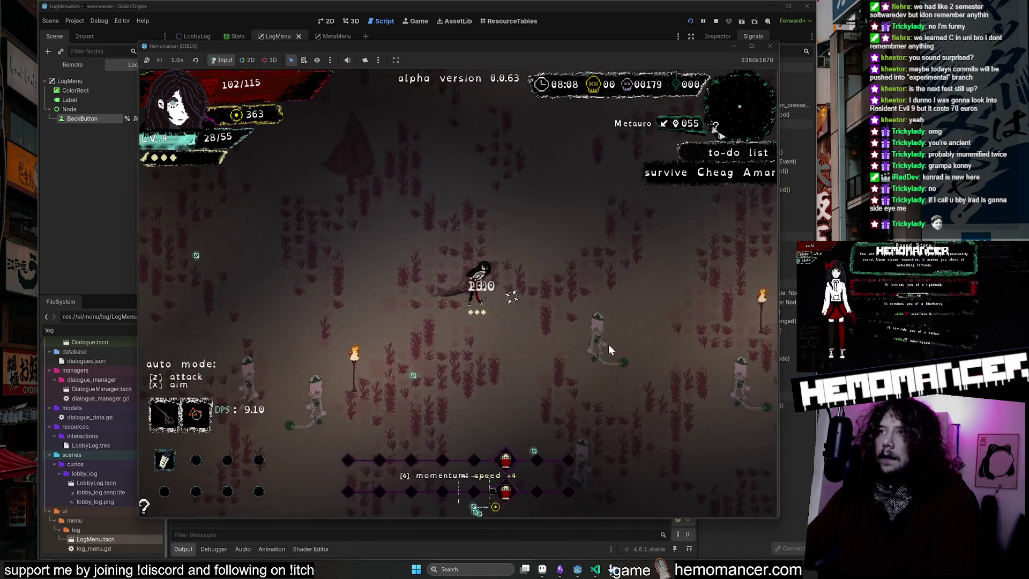
Step: Dash right through the enemies, then keep moving past the Metauro statue and up the field
key(Down)
key(Right)
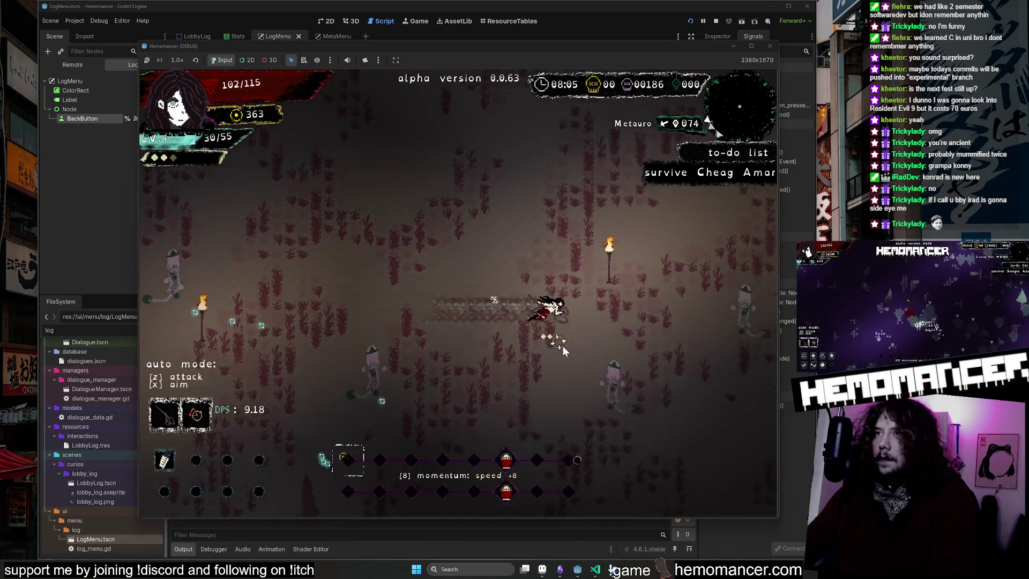
key(Right)
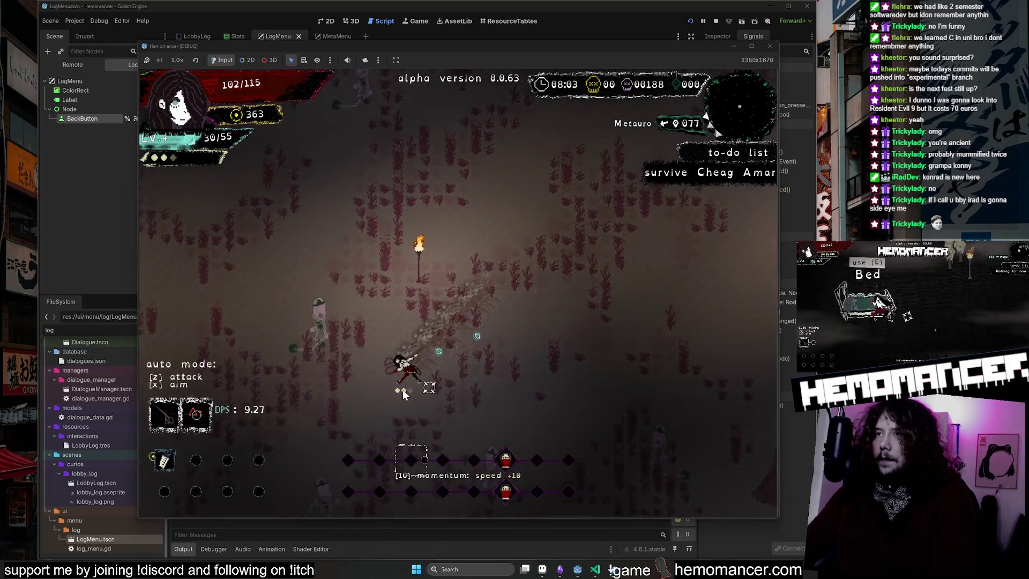
key(Up)
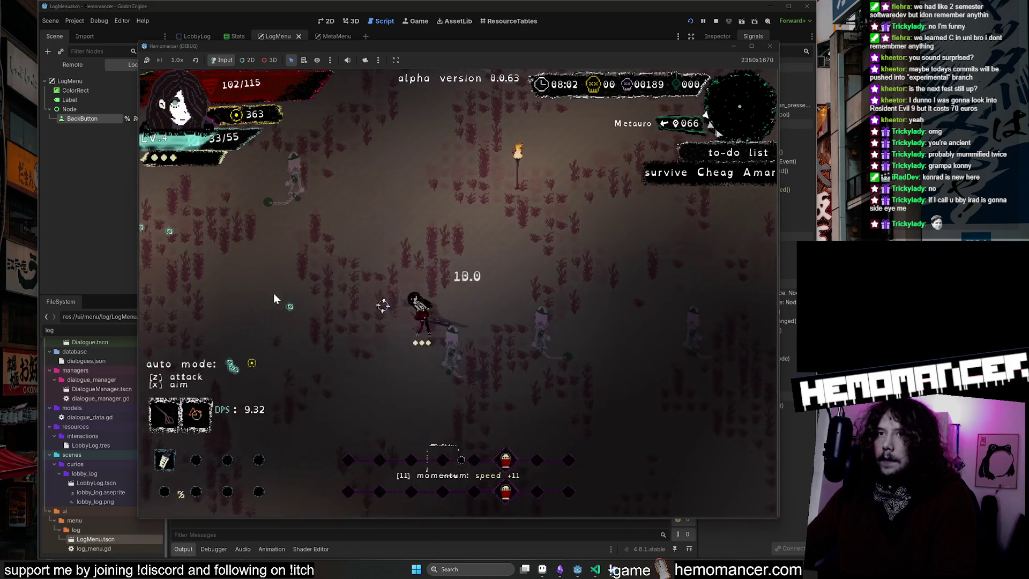
key(Down)
key(Left)
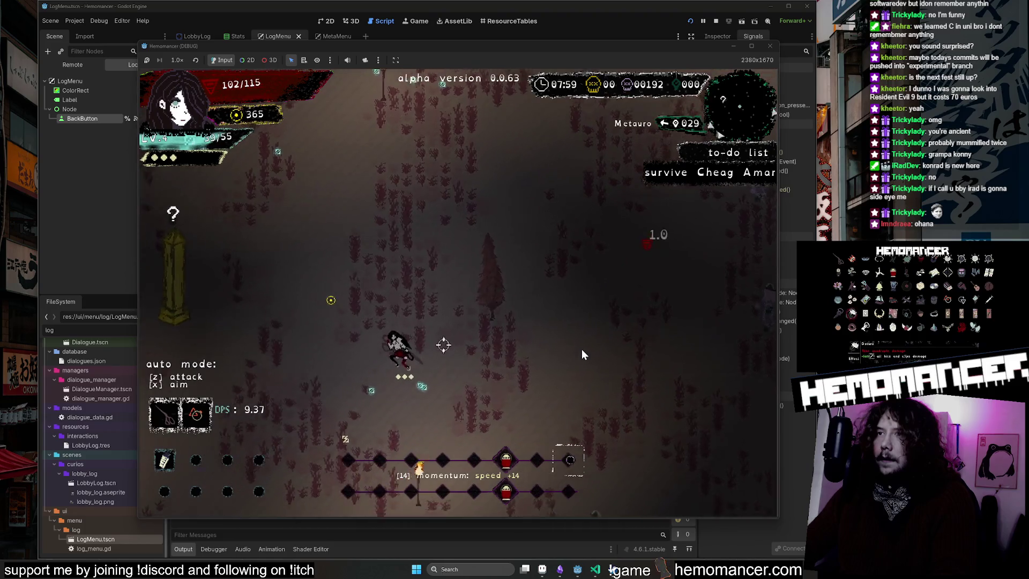
key(Left)
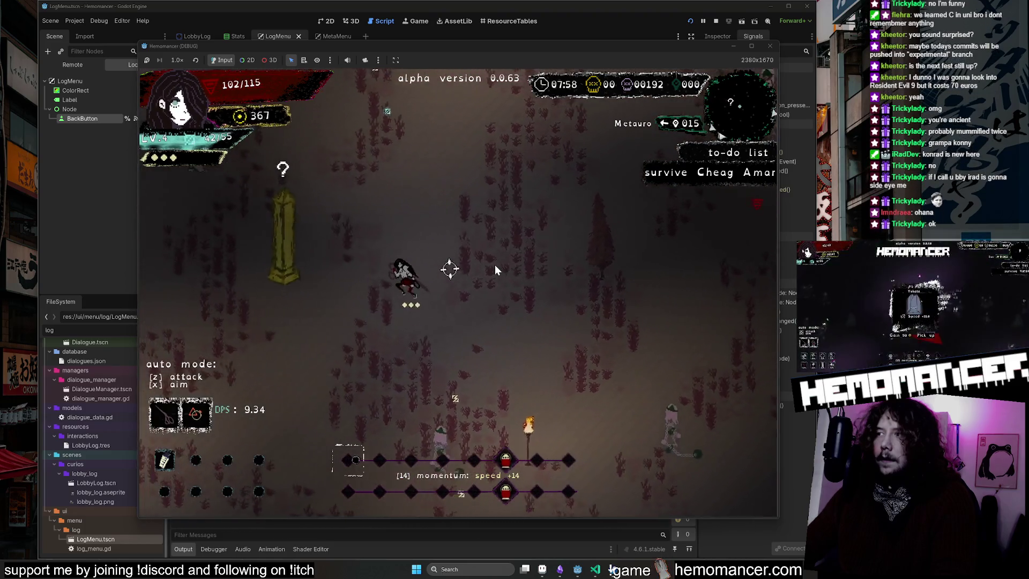
key(Left)
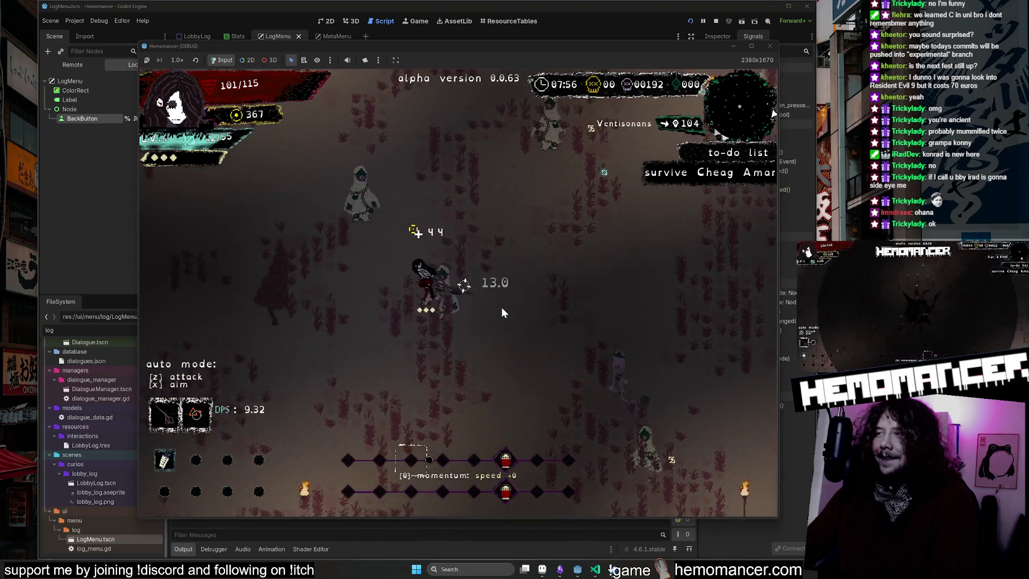
key(Up)
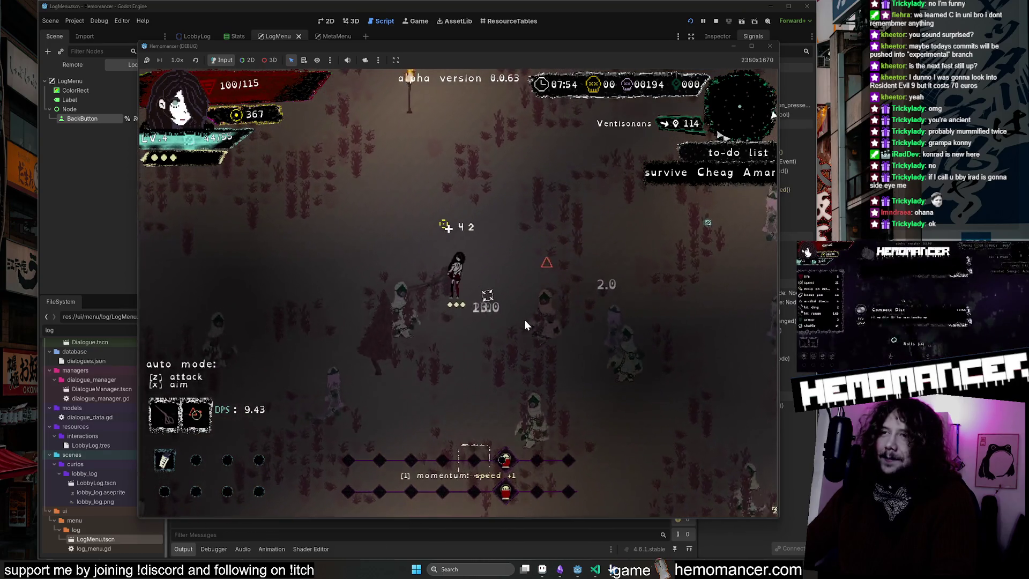
key(Up)
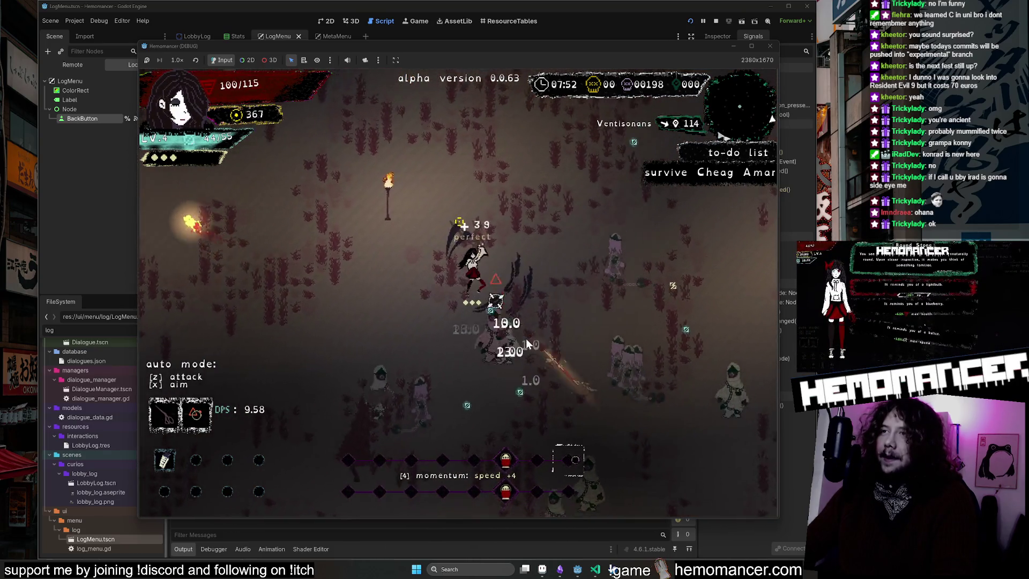
key(Up)
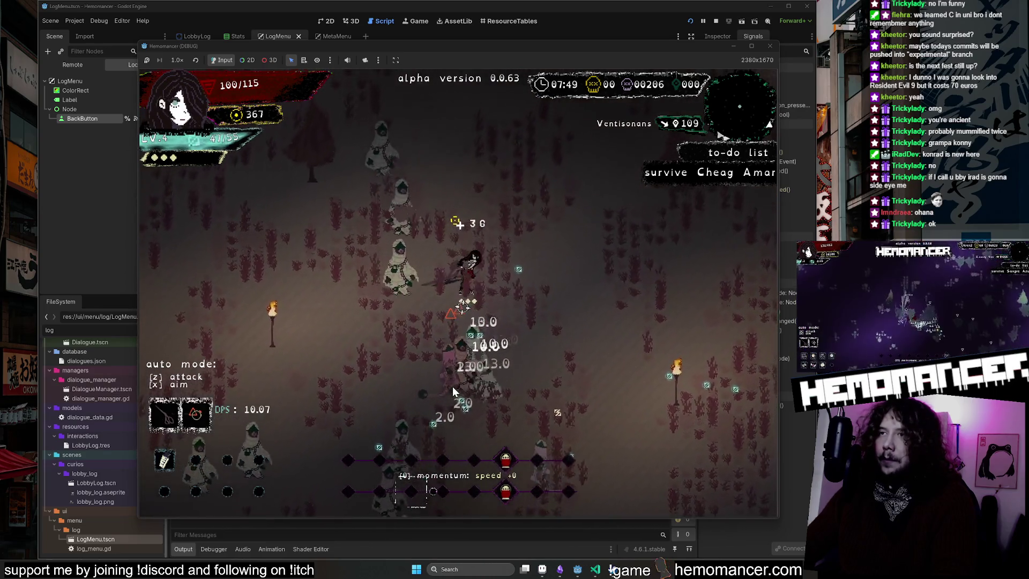
key(Up)
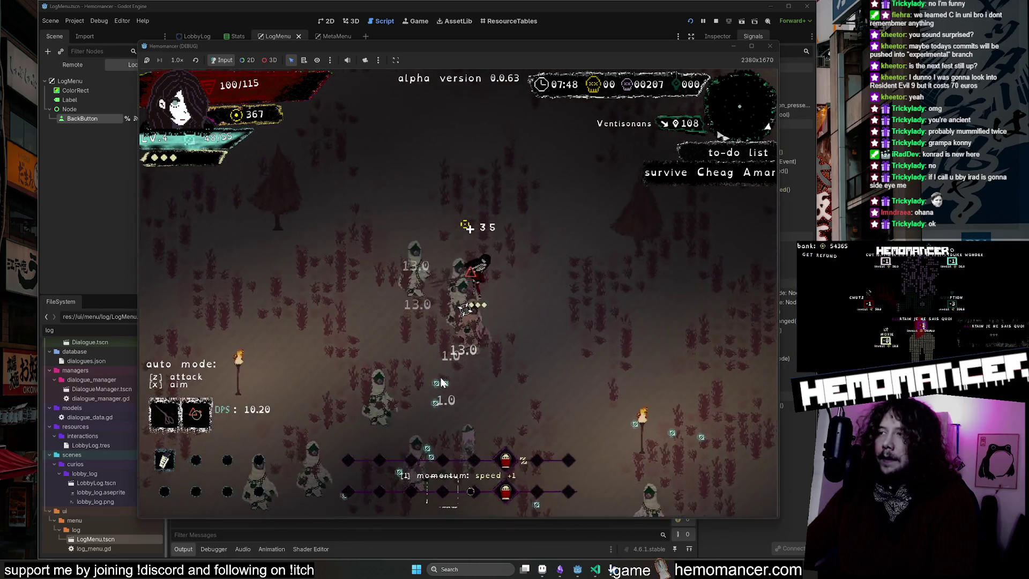
key(Up)
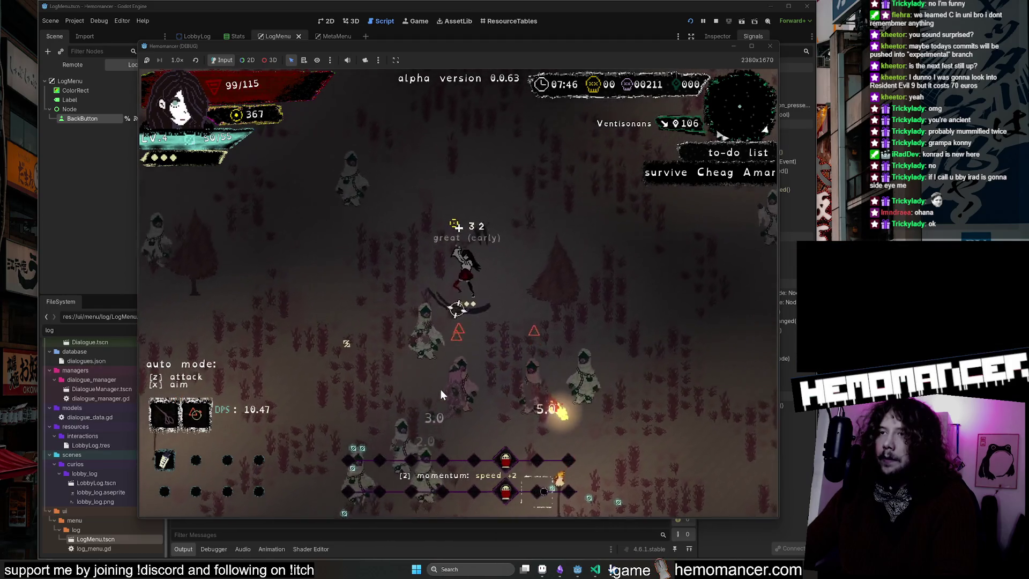
key(Up)
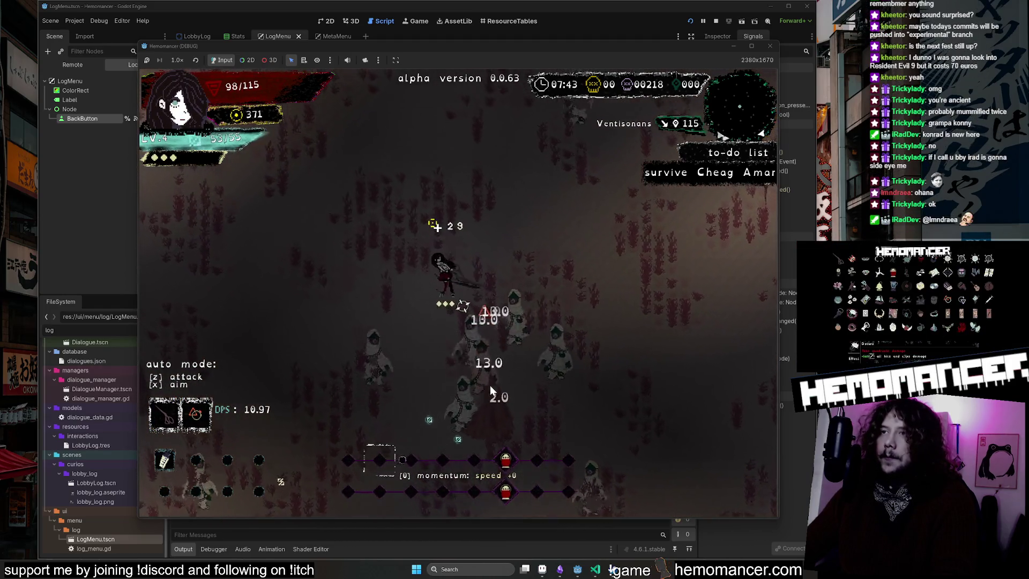
key(Up)
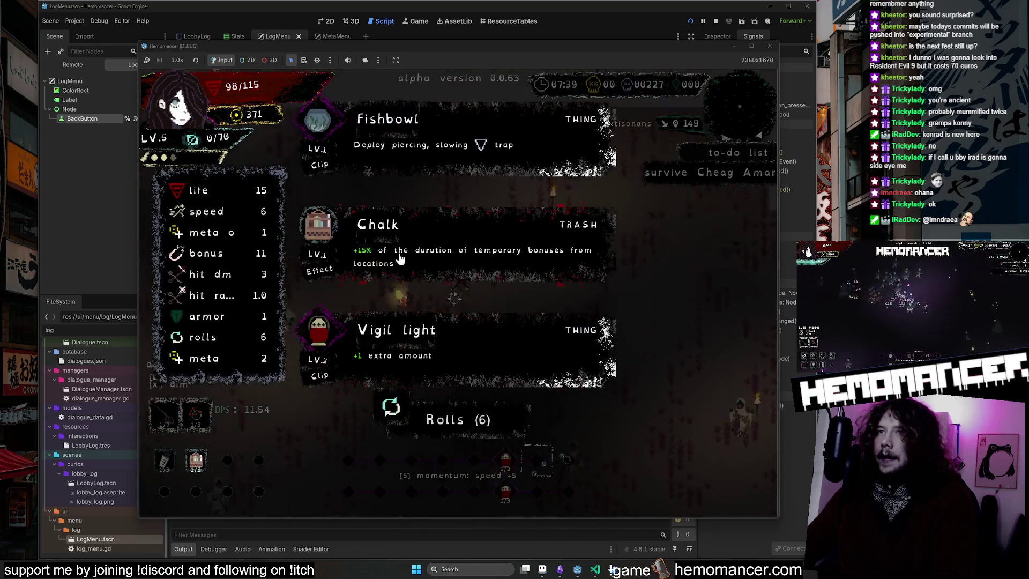
Step: Take the Chalk upgrade at level-up and keep moving around the enemies
click(397, 258)
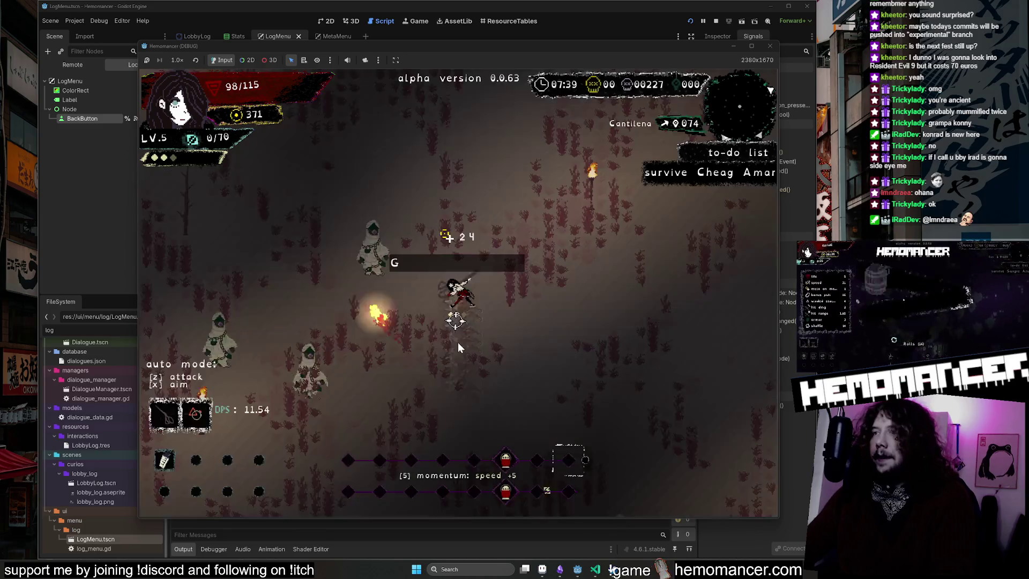
key(Up)
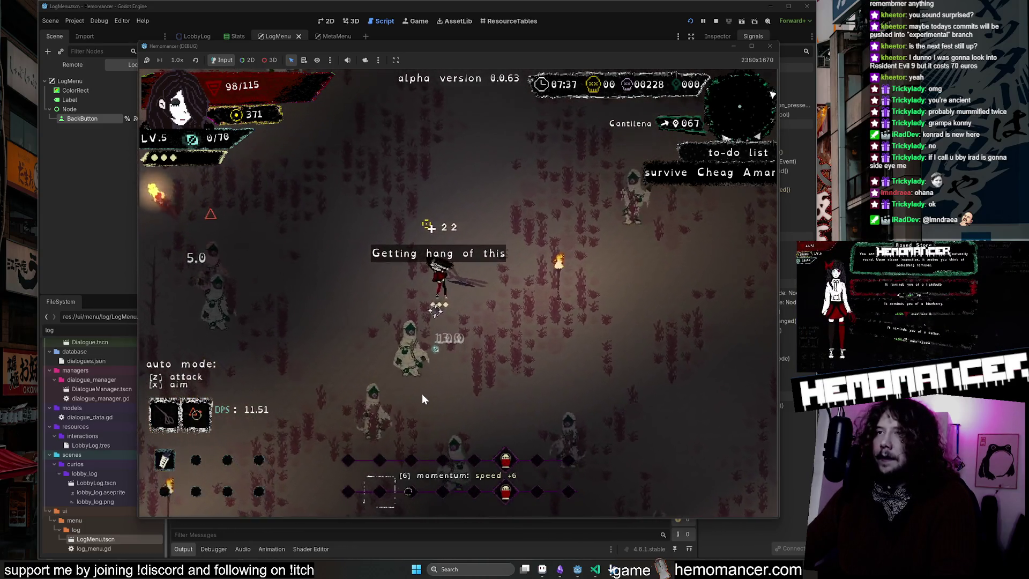
key(Down)
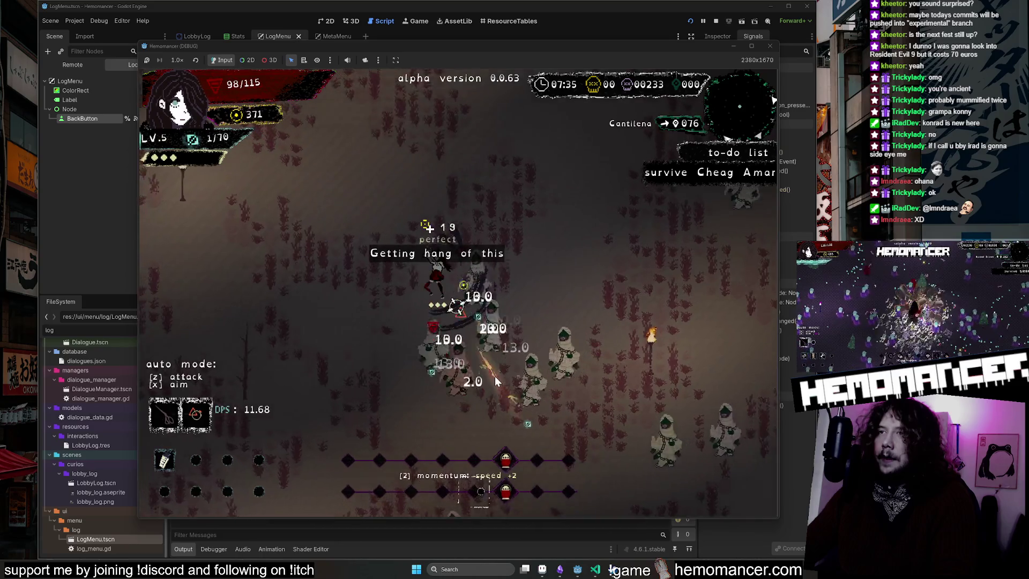
key(Down)
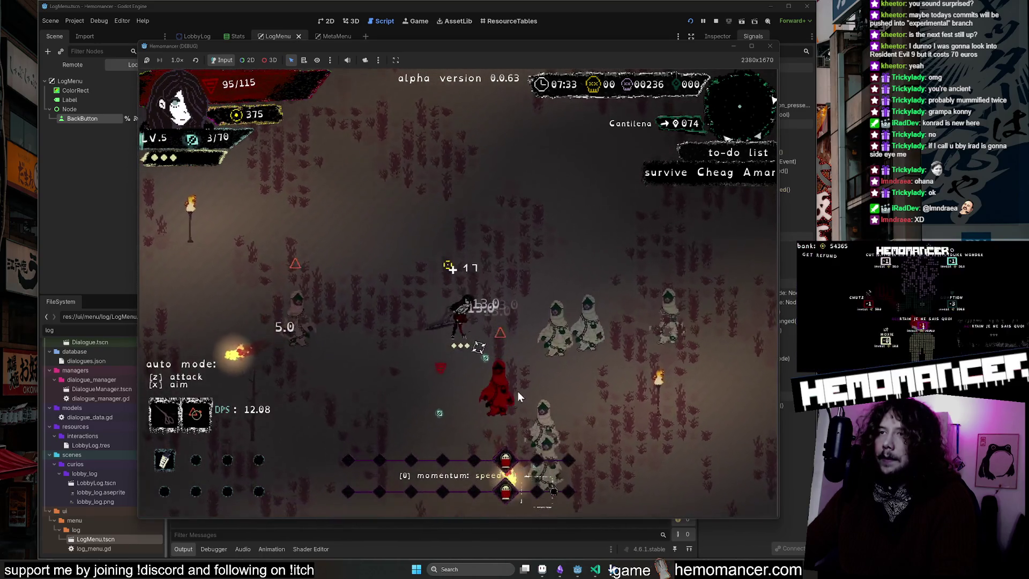
key(Down)
key(Left)
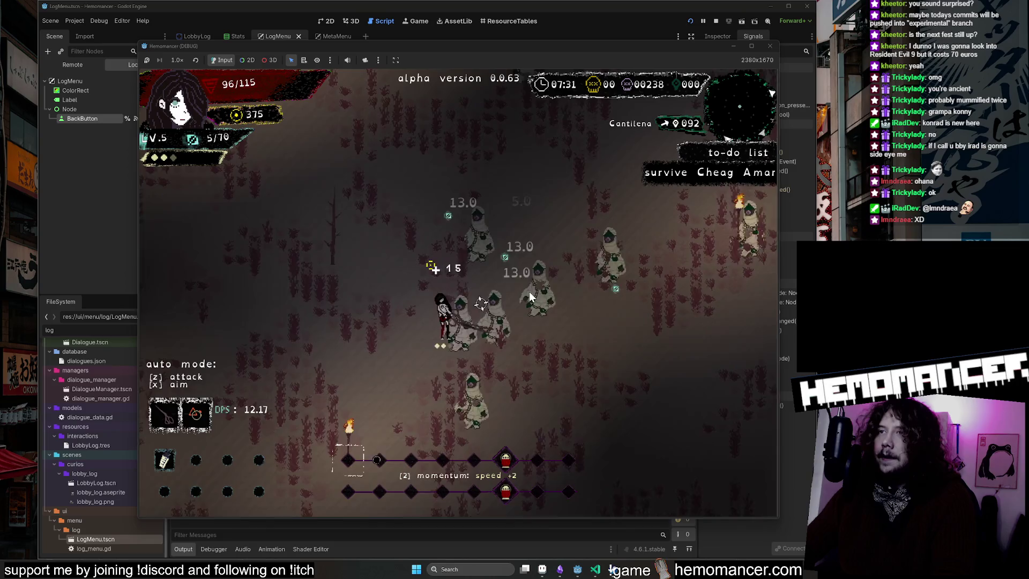
key(Left)
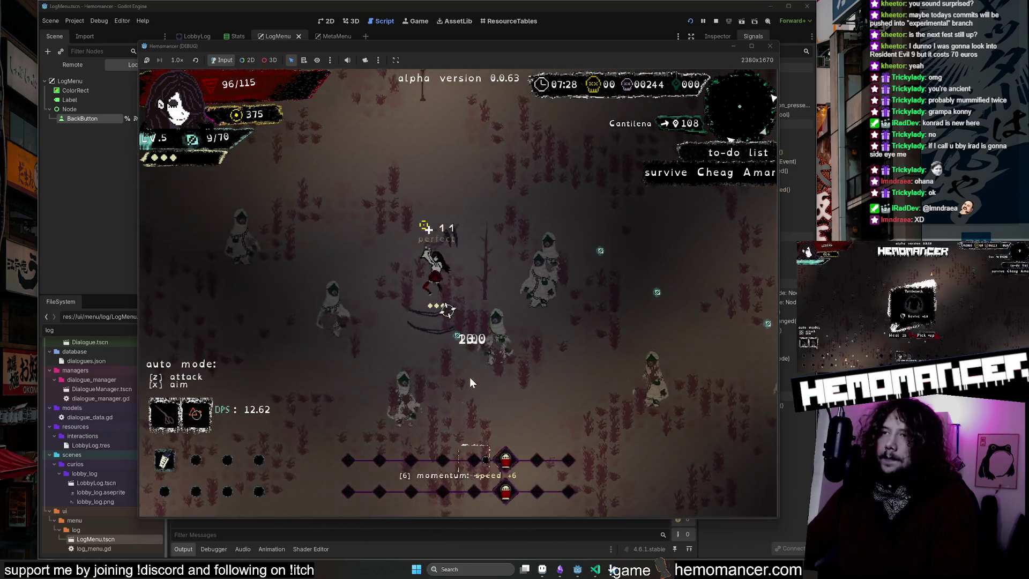
key(Up)
key(Left)
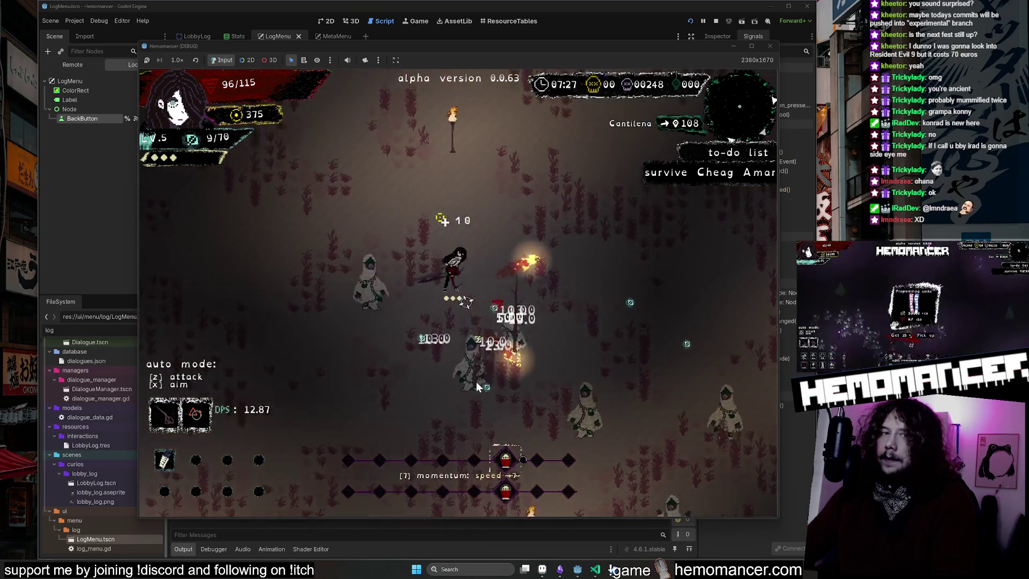
Step: Turn on automatic attack and aim with Z and X while moving up-right
key(z)
key(Up)
key(Left)
key(x)
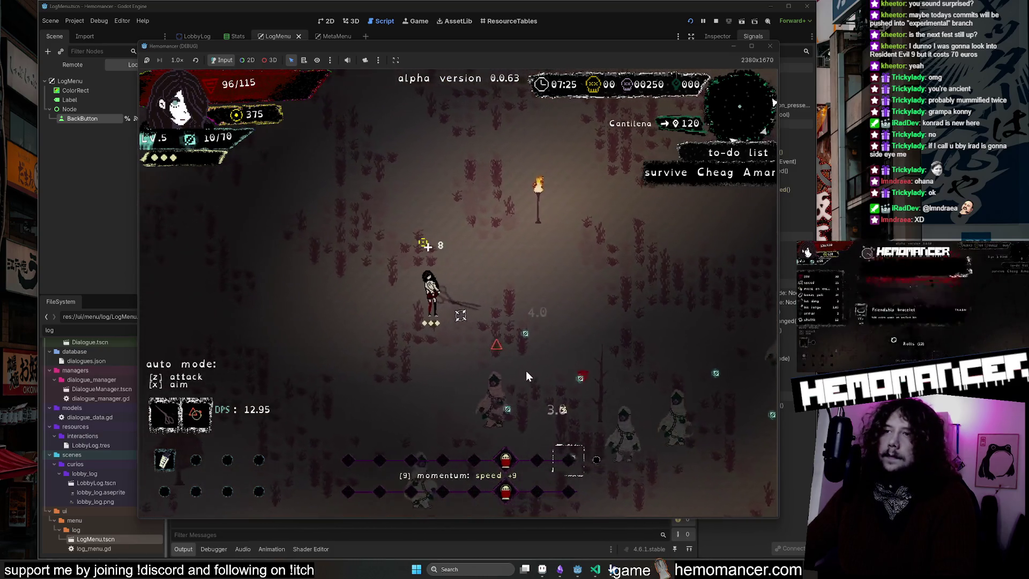
key(Up)
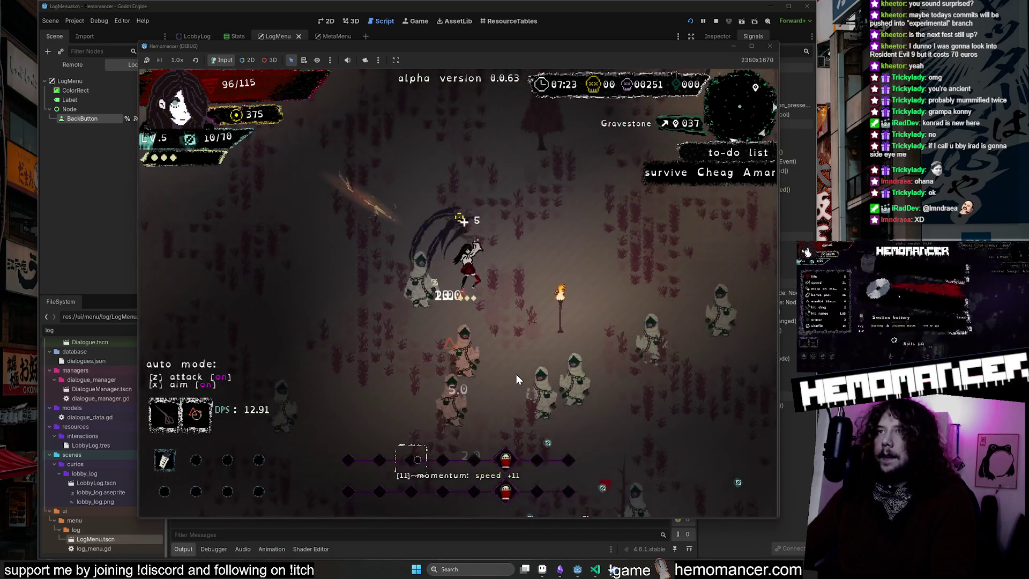
key(Right)
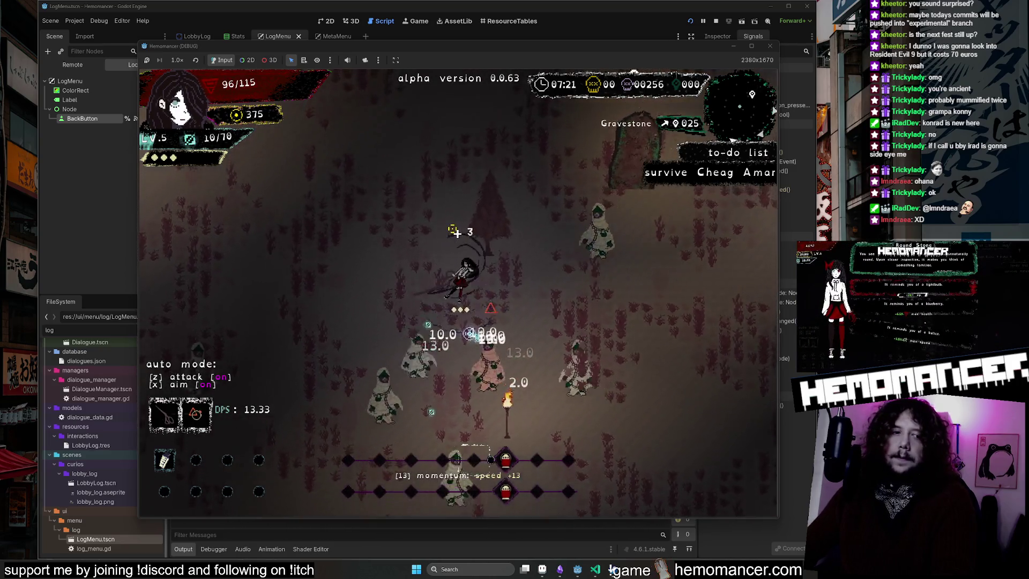
Step: Pause and resume the game, then walk to the Gravestone and read it with E
key(Escape)
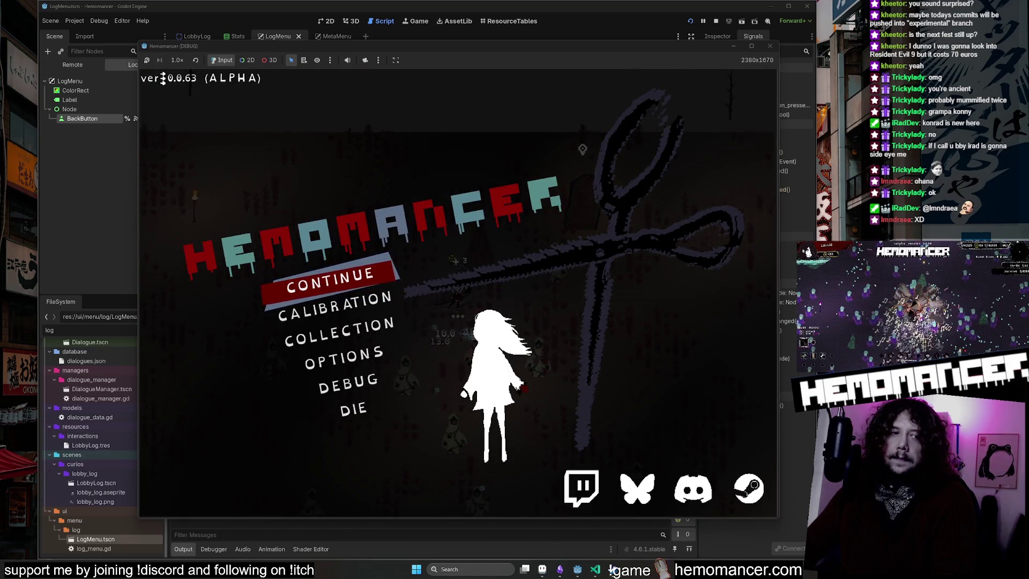
click(356, 273)
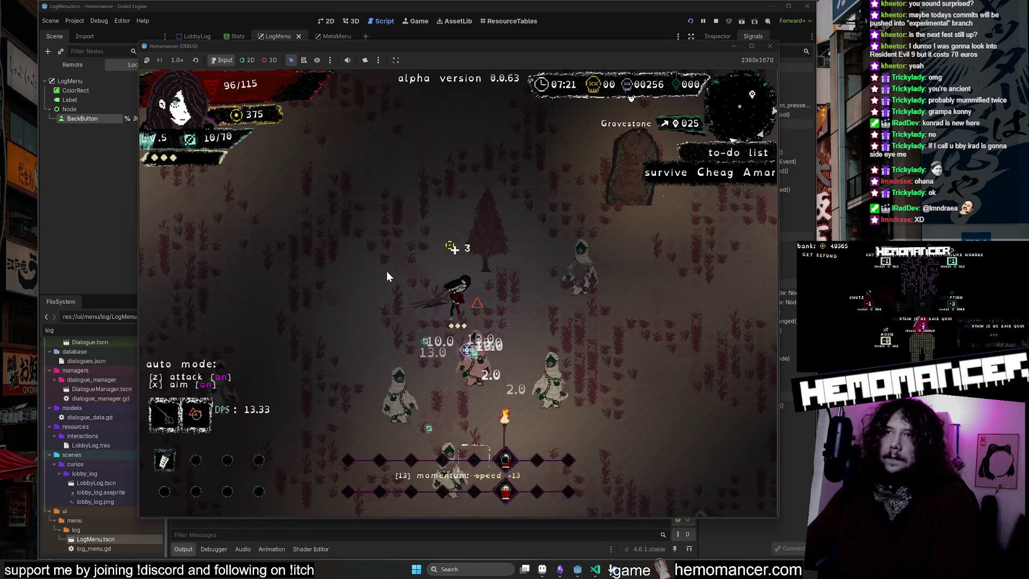
key(Up)
key(Right)
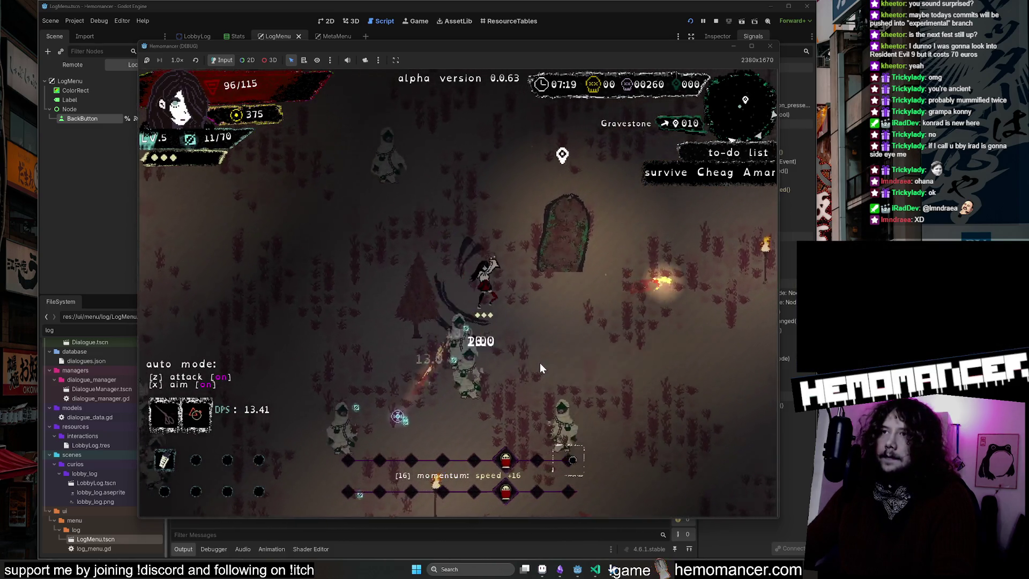
key(e)
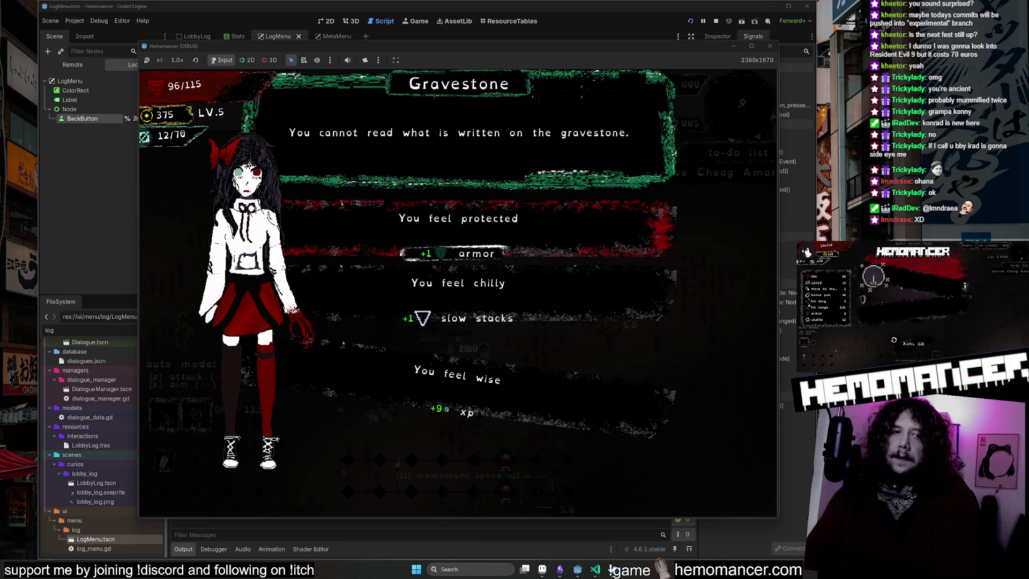
Step: Close the Gravestone message and move the character up-right
click(526, 296)
key(Up)
key(Right)
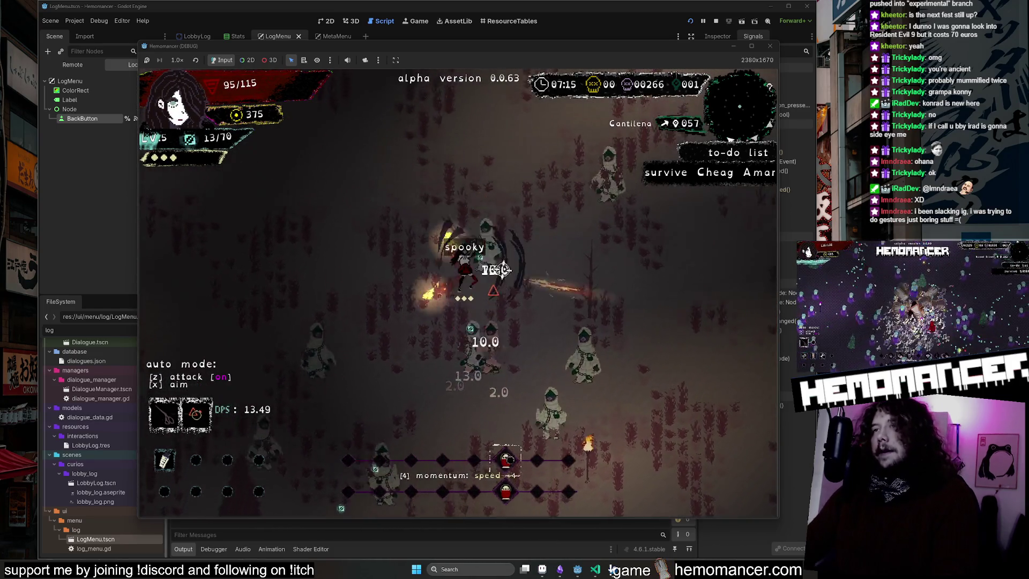
Step: Toggle automatic attack and aim with Z and X, then end the run to the title menu
key(z)
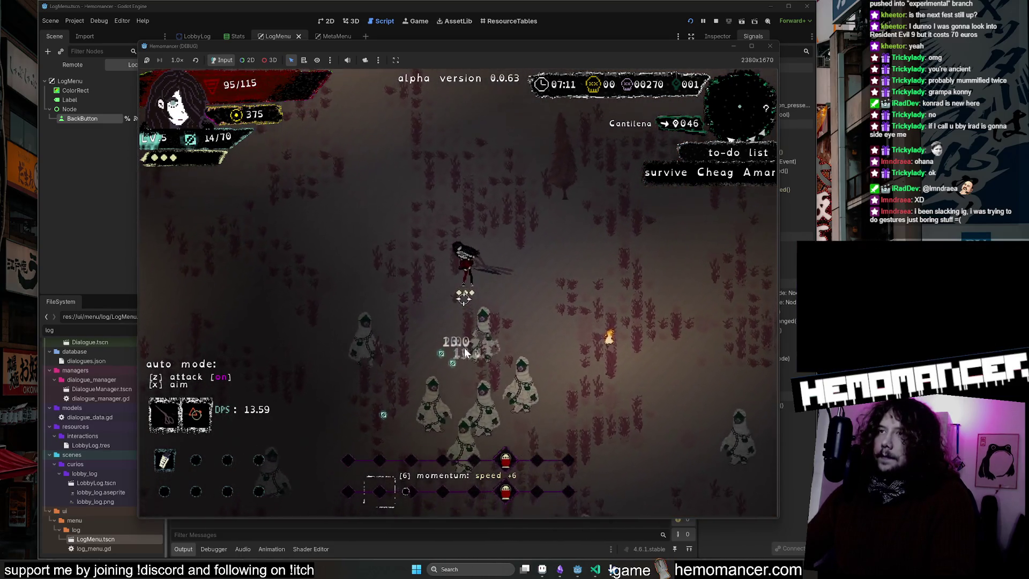
key(z)
key(x)
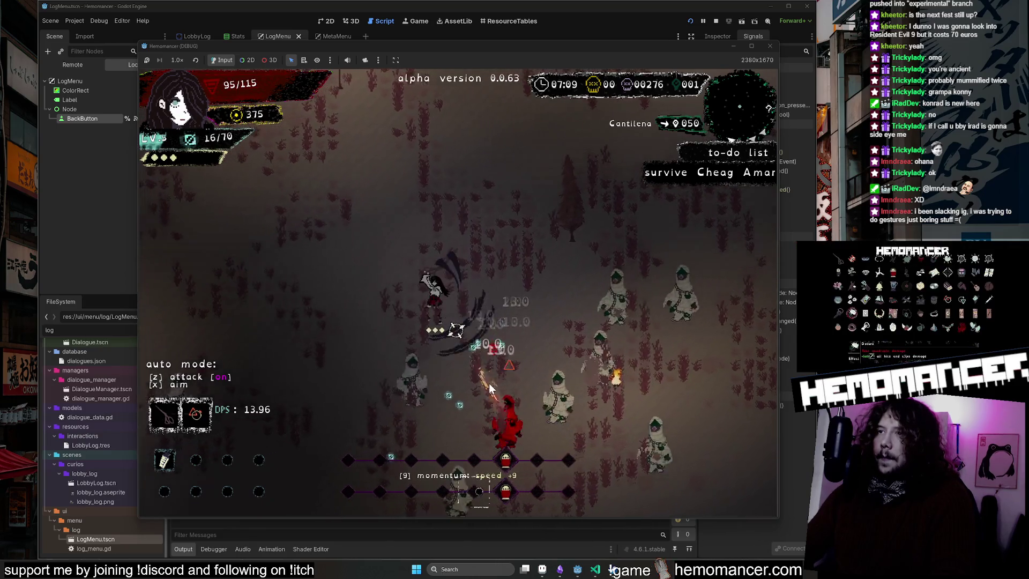
key(z)
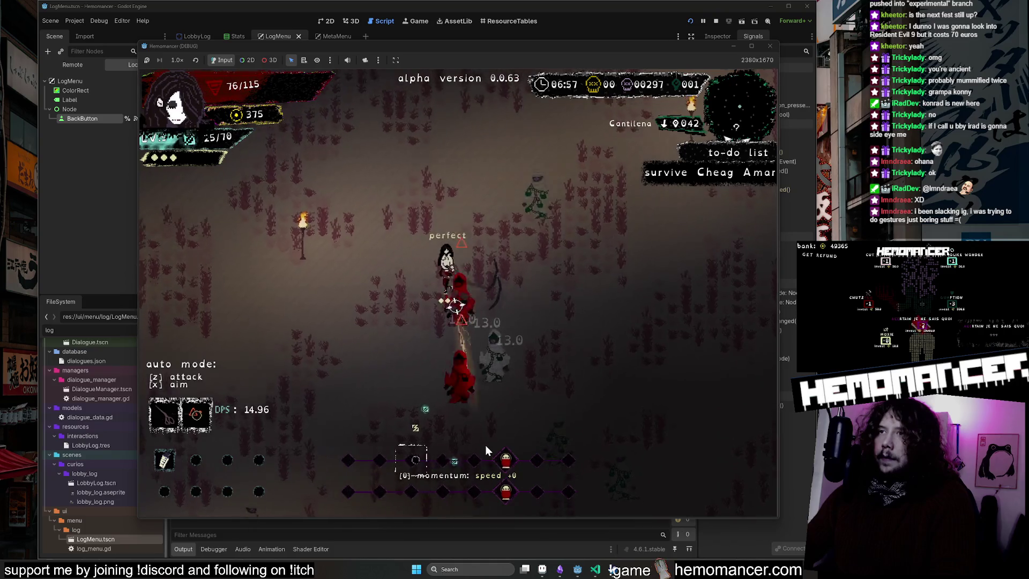
key(Escape)
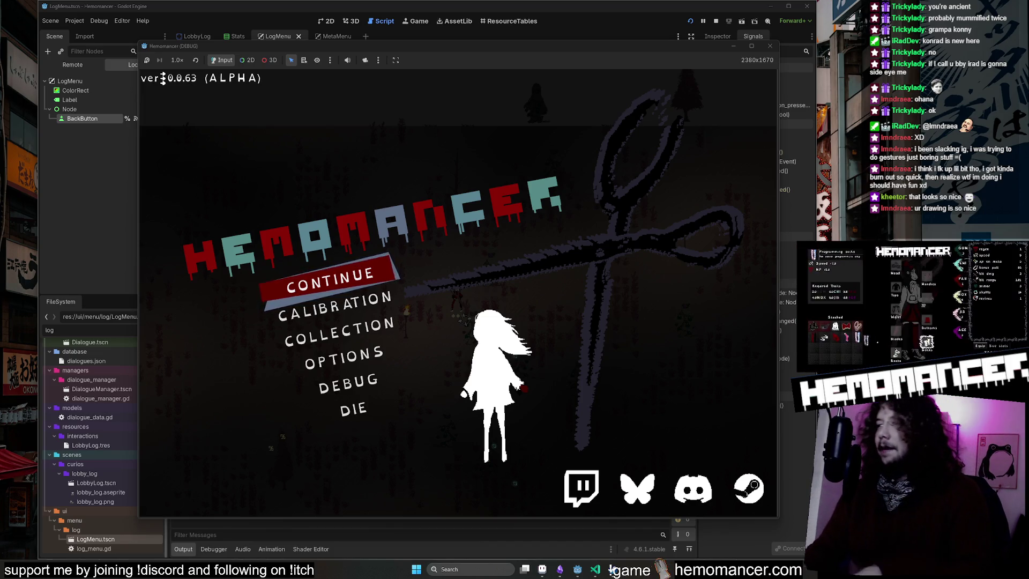
key(Up)
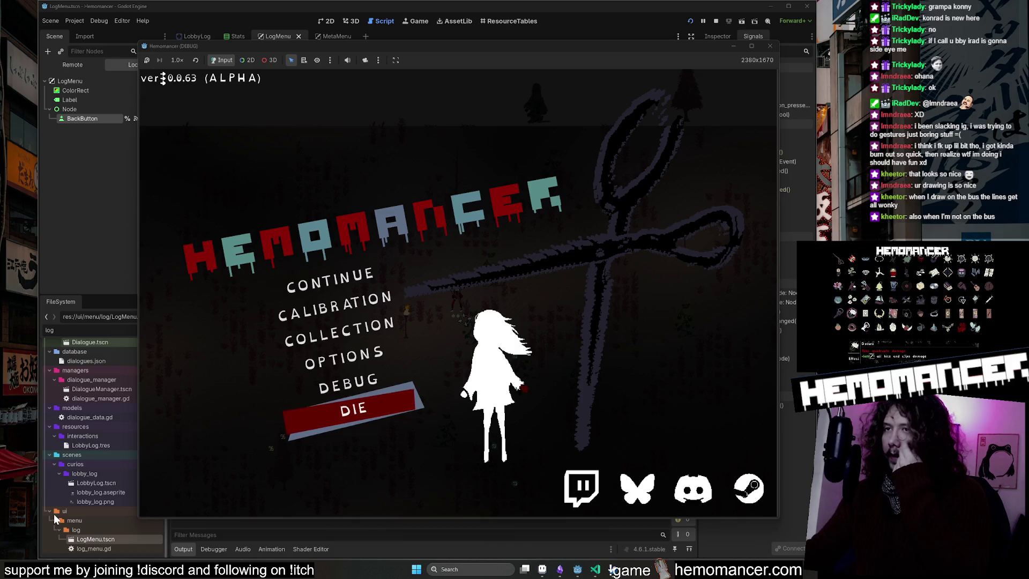
click(355, 272)
key(w)
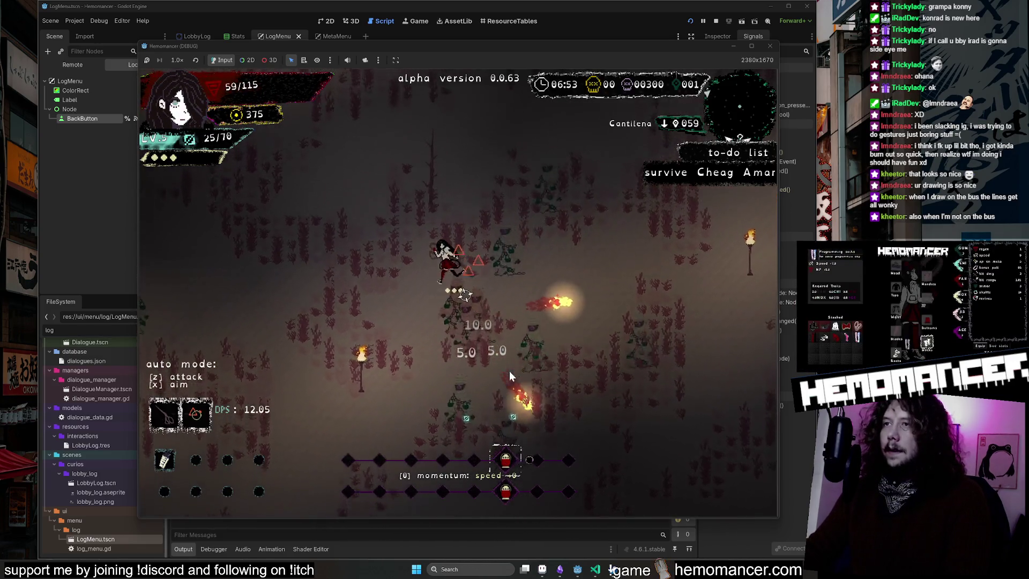
key(w)
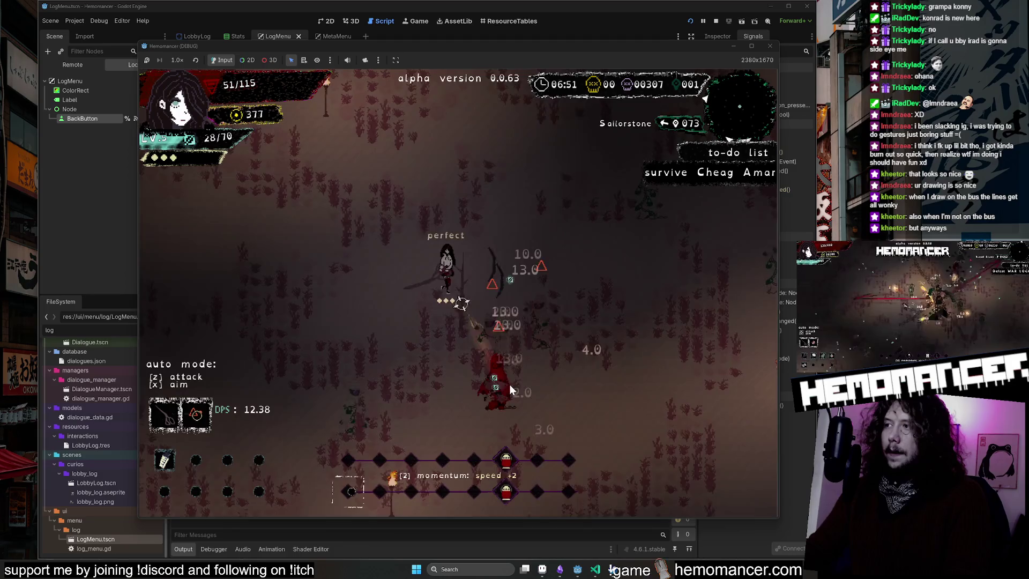
key(w)
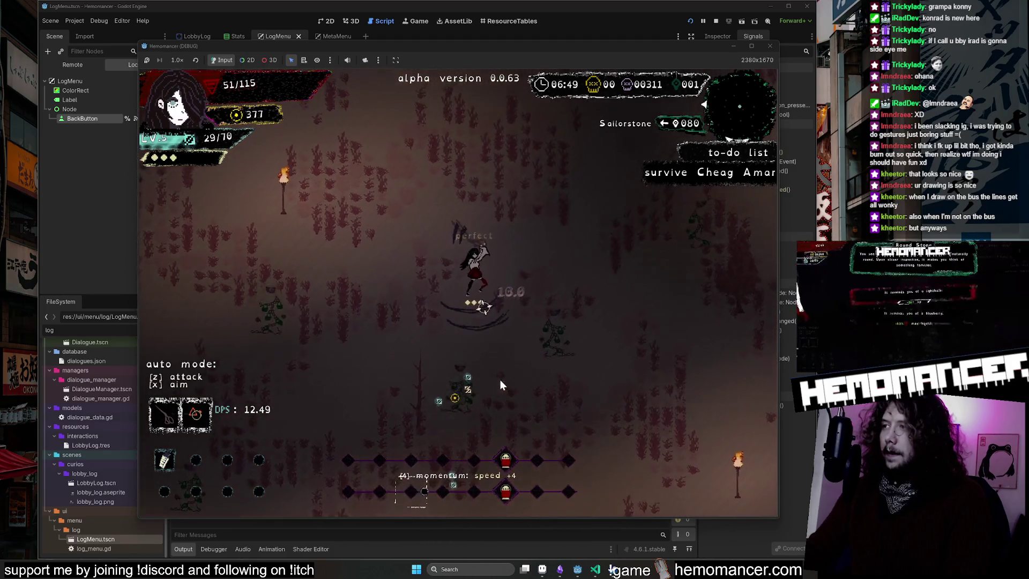
key(w)
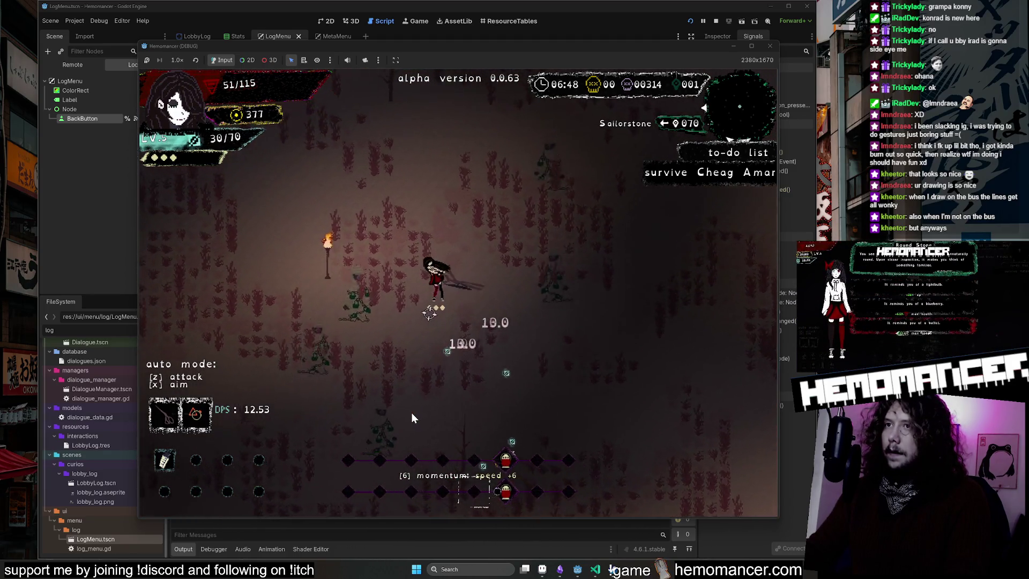
key(w)
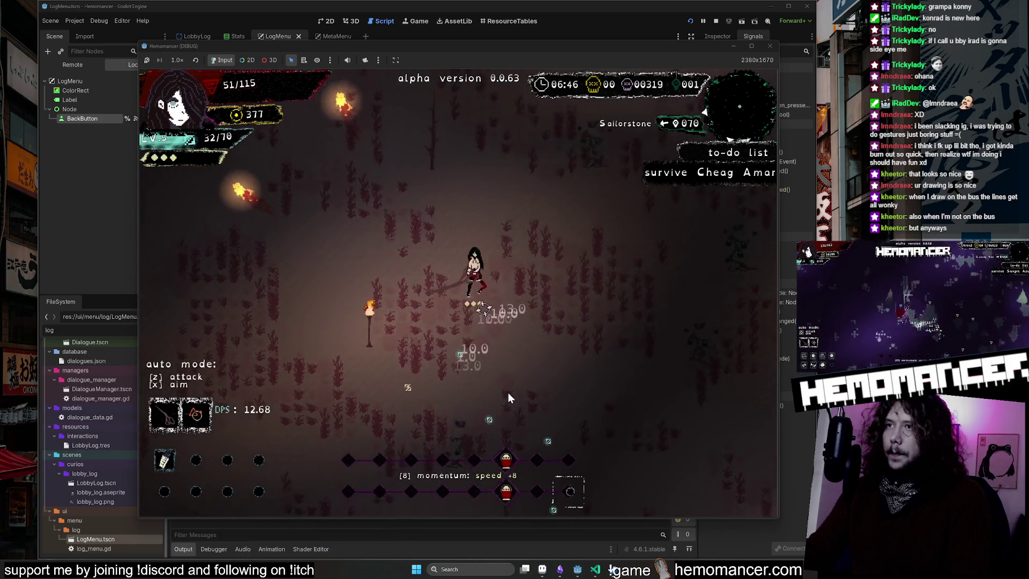
key(w)
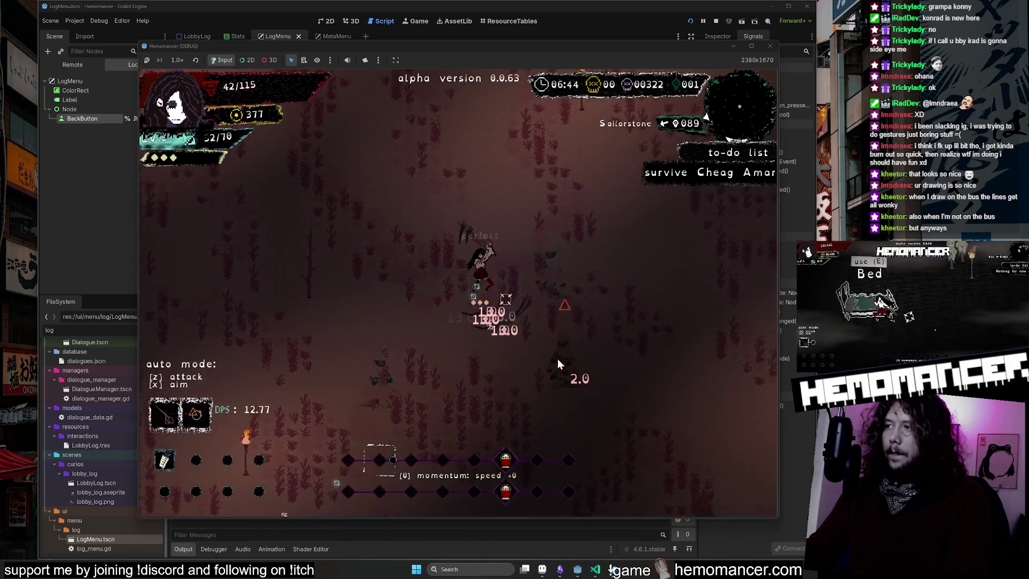
key(w)
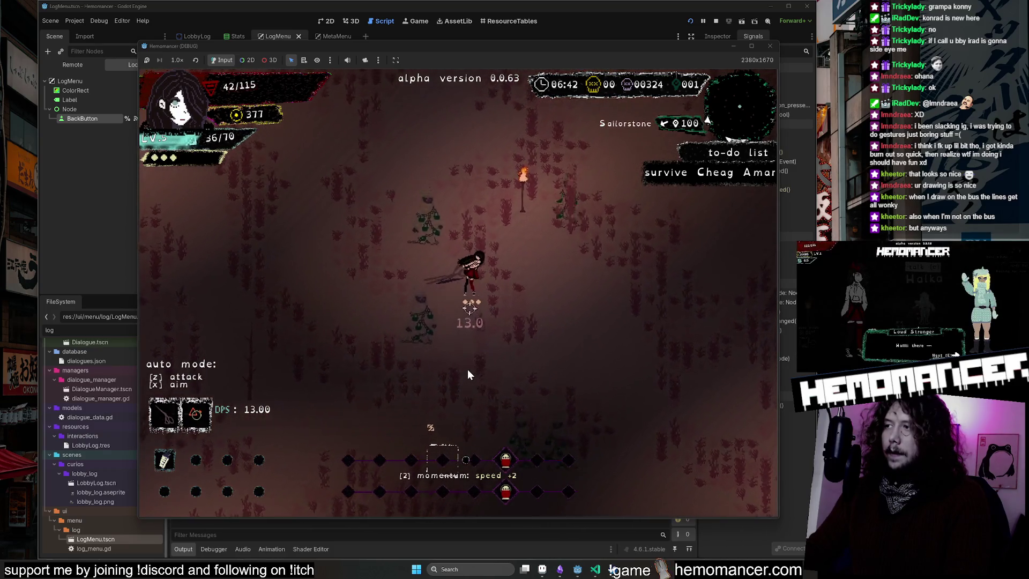
key(w)
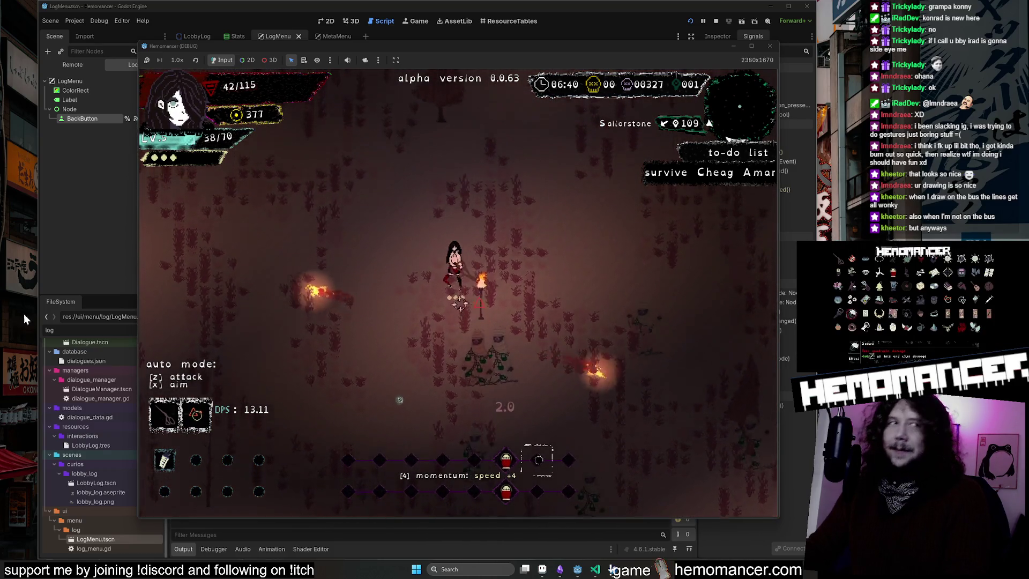
key(Escape)
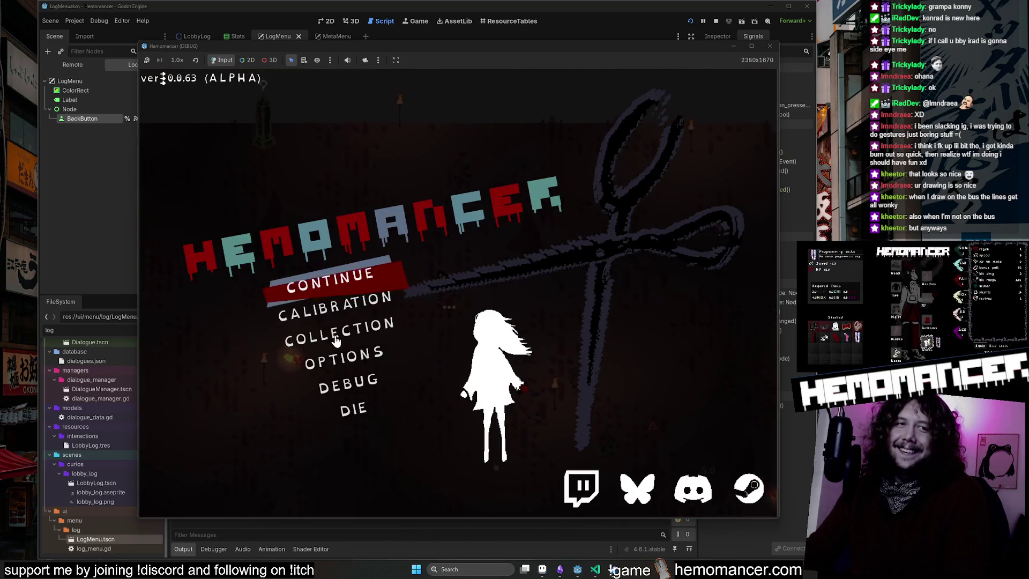
Step: Move through the Hemomancer title menu to Continue and resume the saved run
key(s)
key(s)
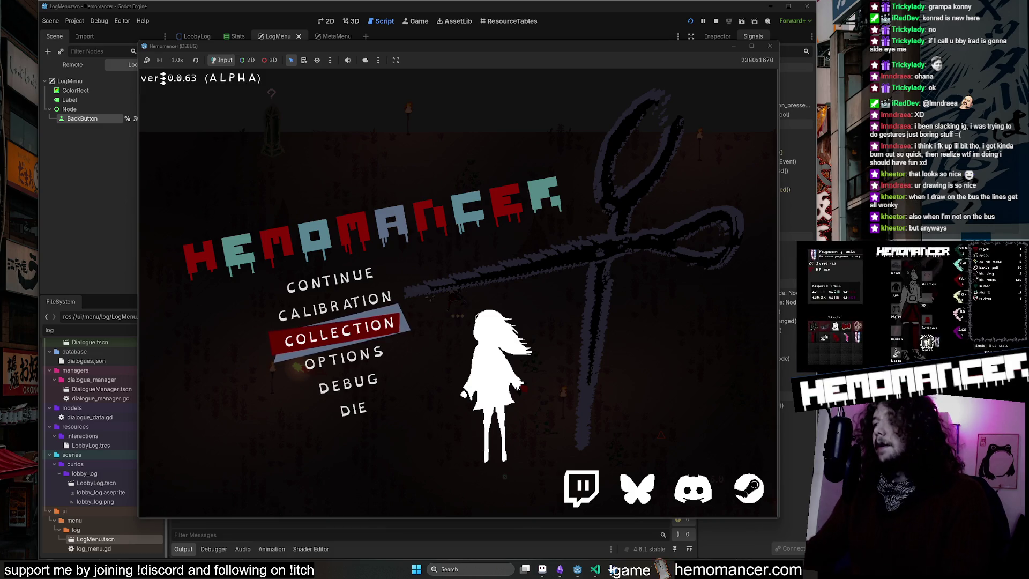
key(Up)
key(Up)
key(Return)
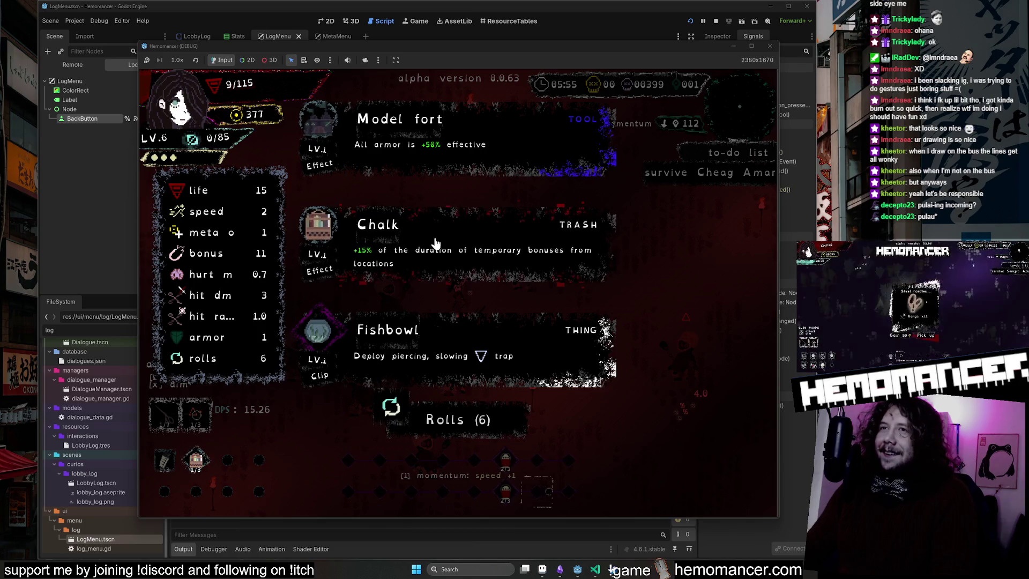
Step: Take the Chalk card from the Model fort, Chalk and Fishbowl choices
click(541, 257)
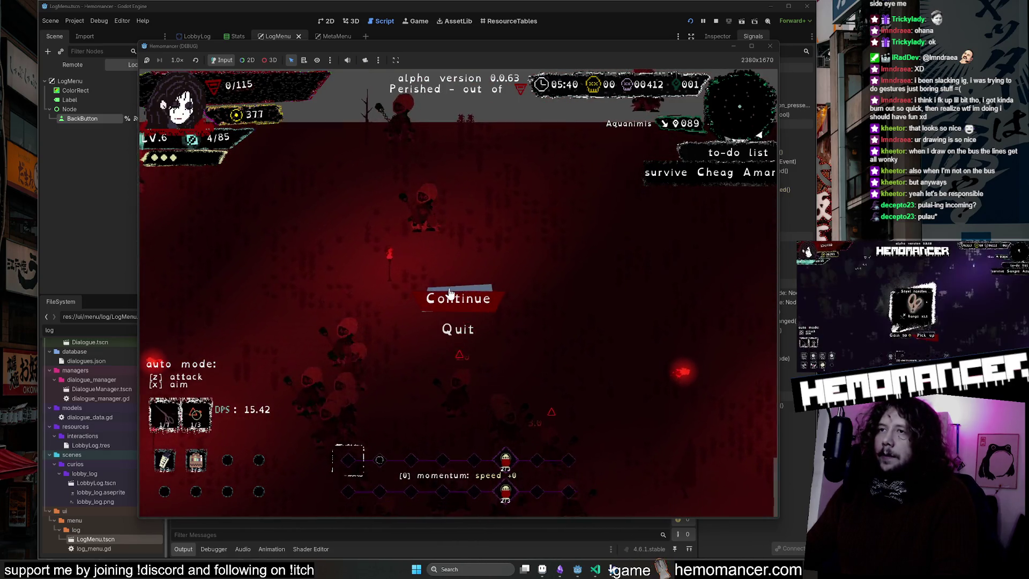
Step: Continue from the death screen, walk to the Archives book and open the log menu with E
click(456, 297)
key(Up)
key(Right)
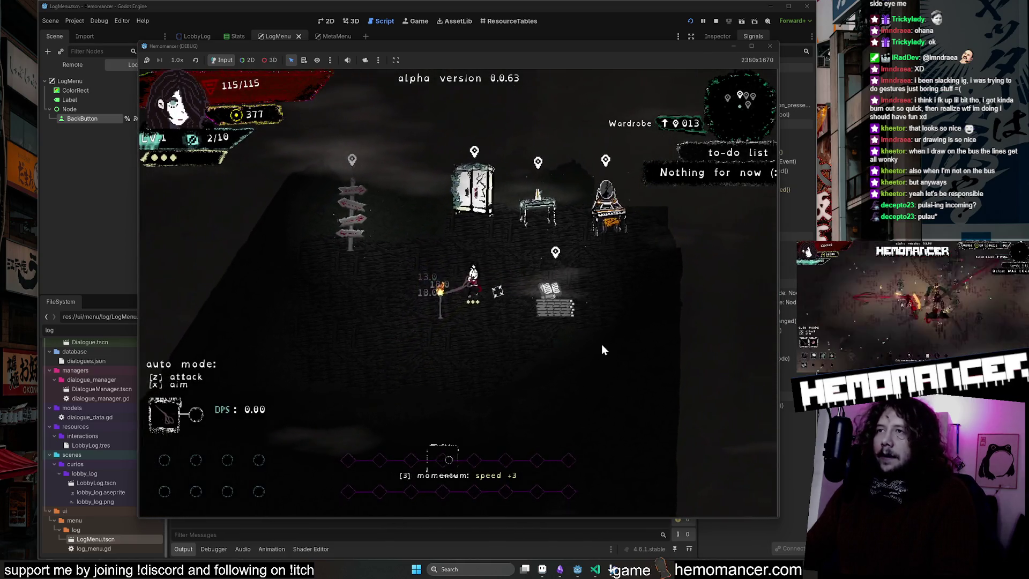
key(Right)
key(Down)
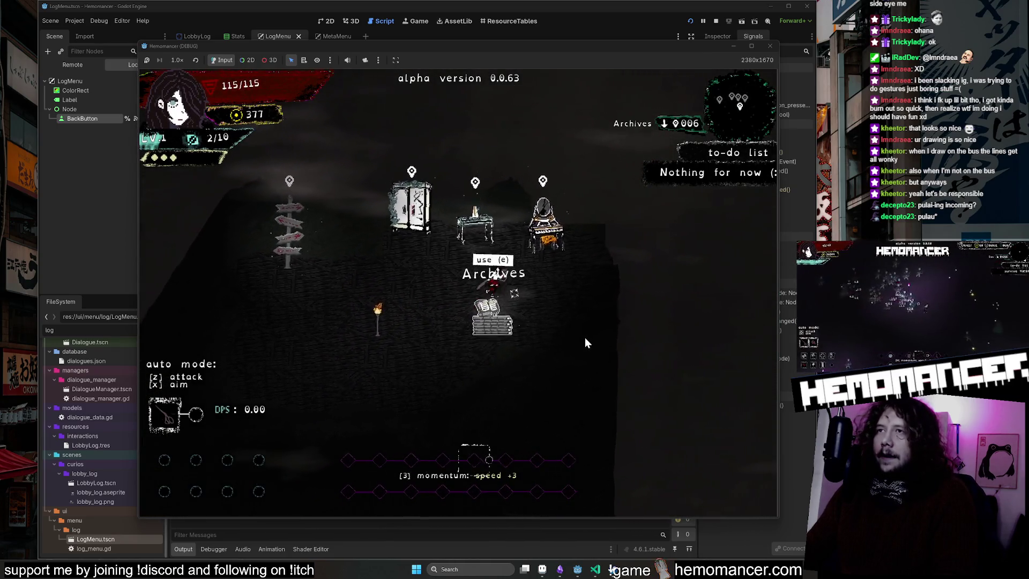
key(e)
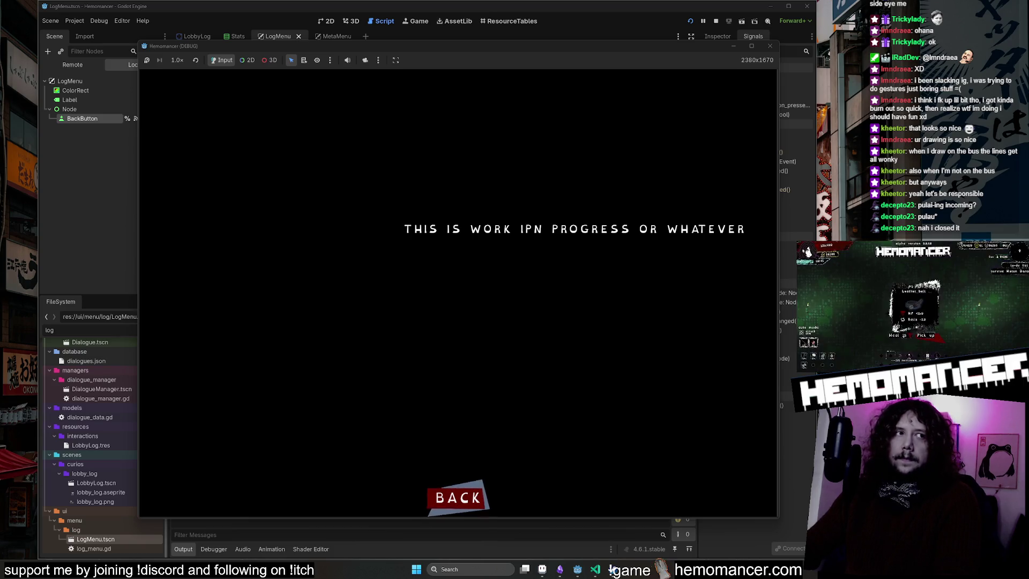
Step: Leave the log menu, then walk to the Wardrobe and open and close its menu
click(455, 498)
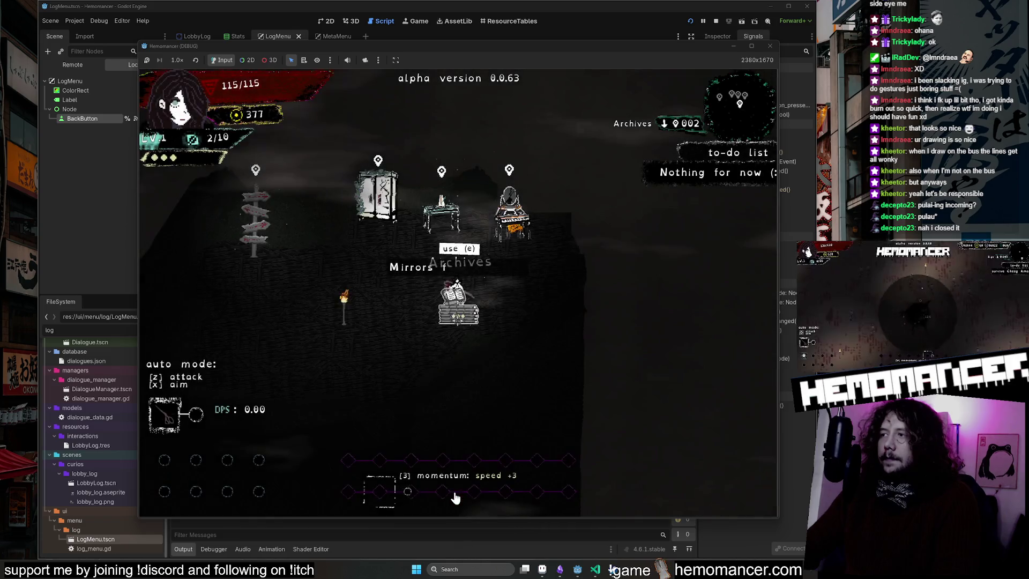
key(a)
key(w)
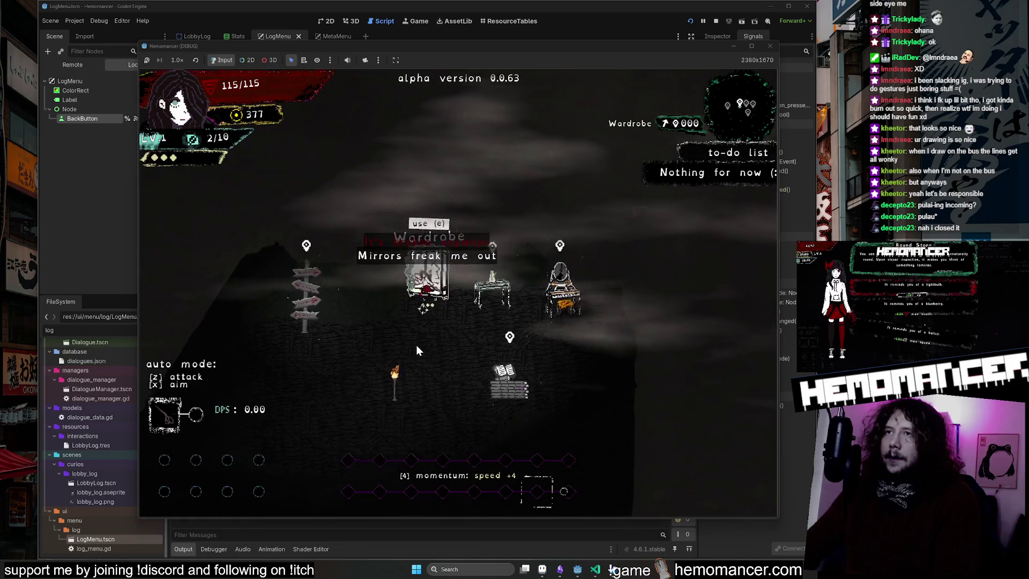
key(e)
click(460, 494)
Step: Use the Signpole's travel map to start travelling to the forest area
key(a)
key(s)
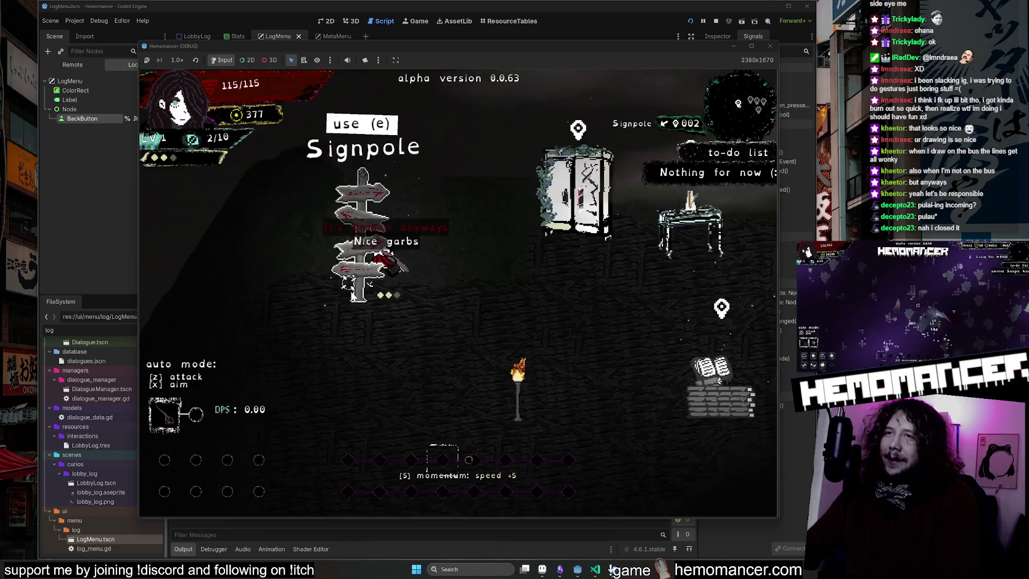
key(e)
click(471, 347)
Step: Die from the pause menu, confirm, and start a new game from the title
key(Escape)
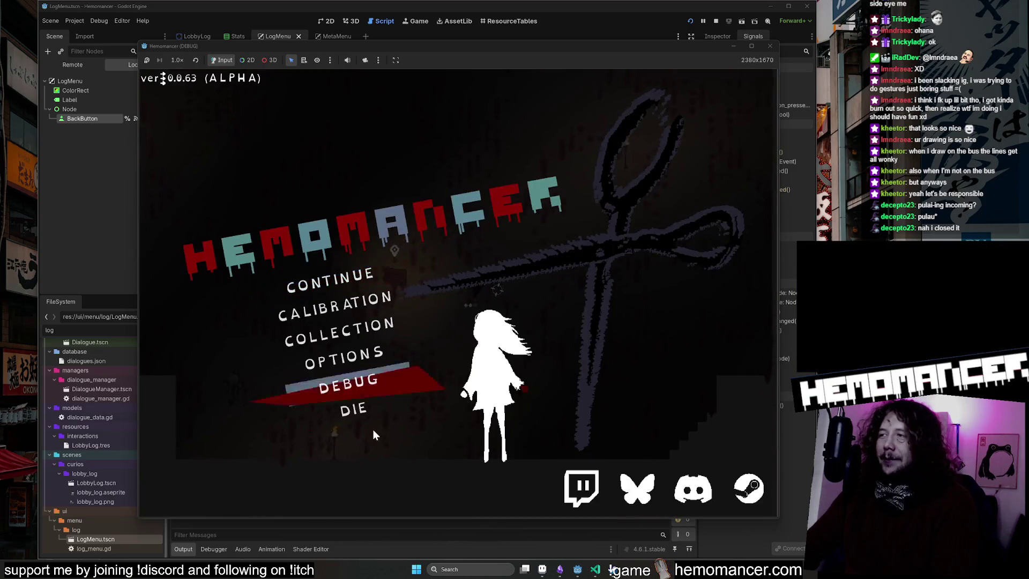
click(353, 409)
click(453, 420)
click(324, 272)
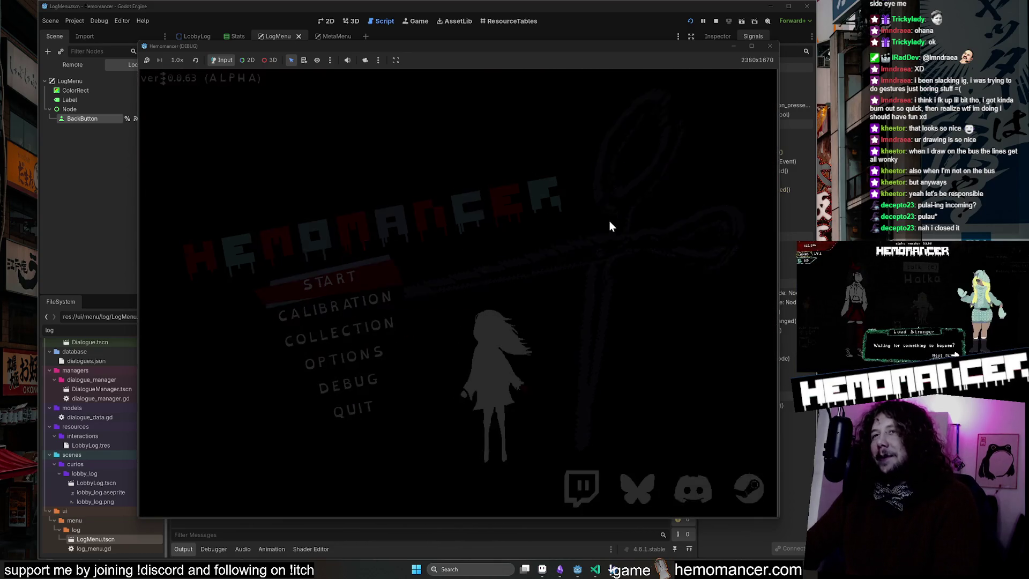
Step: Walk back and forth around the Archives, then return to the title menu
key(d)
key(d)
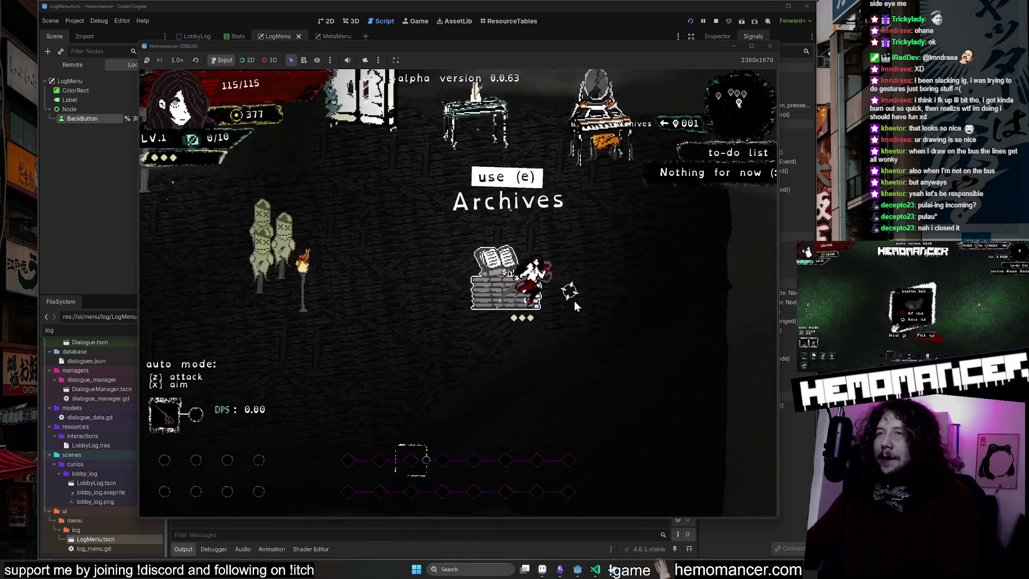
key(a)
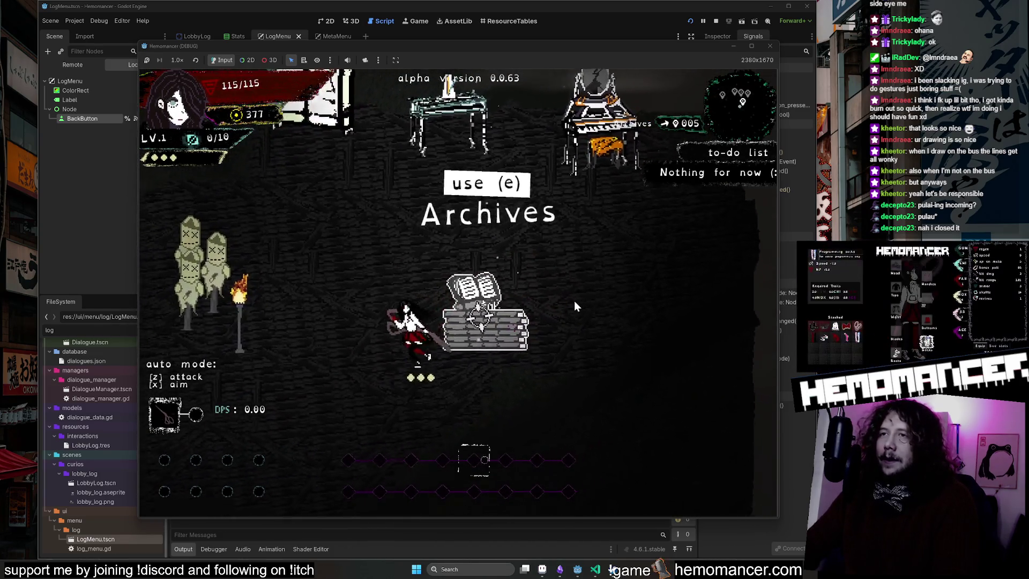
key(d)
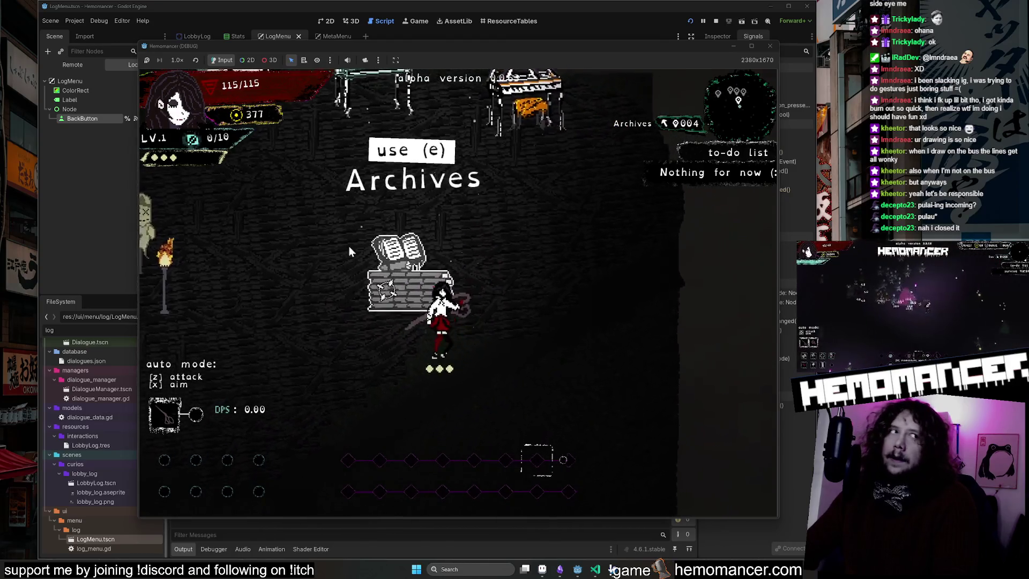
key(a)
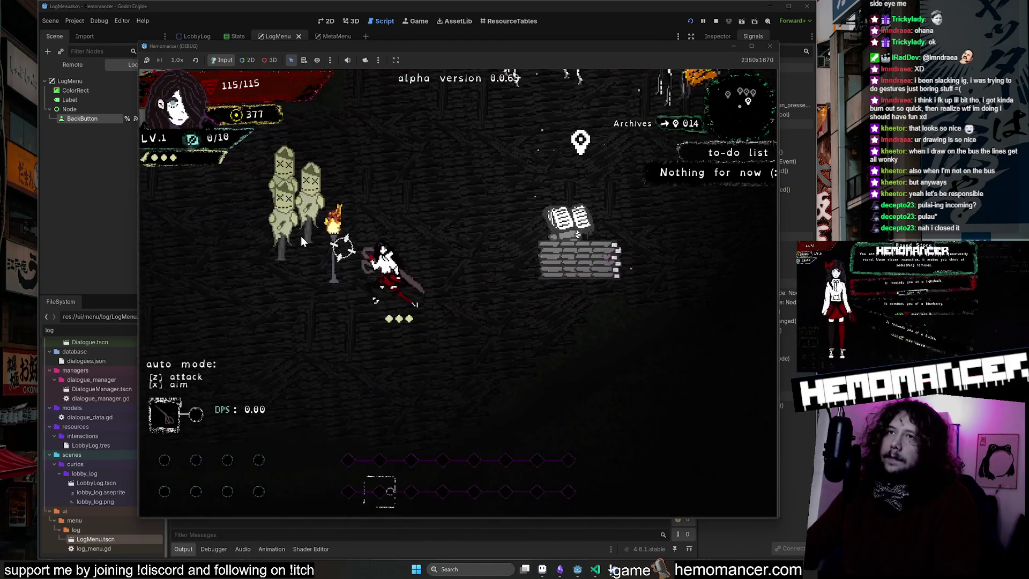
key(d)
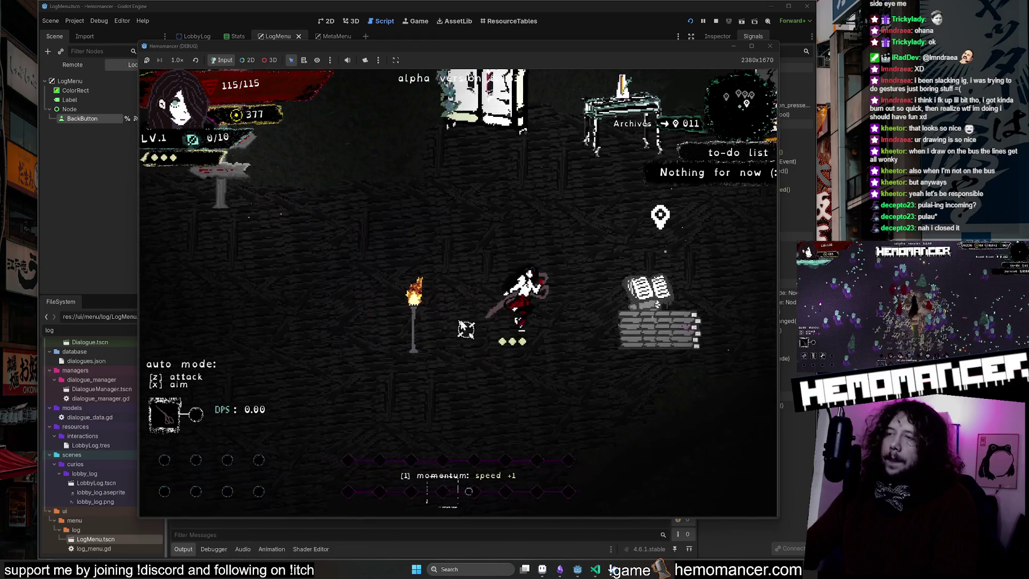
key(Escape)
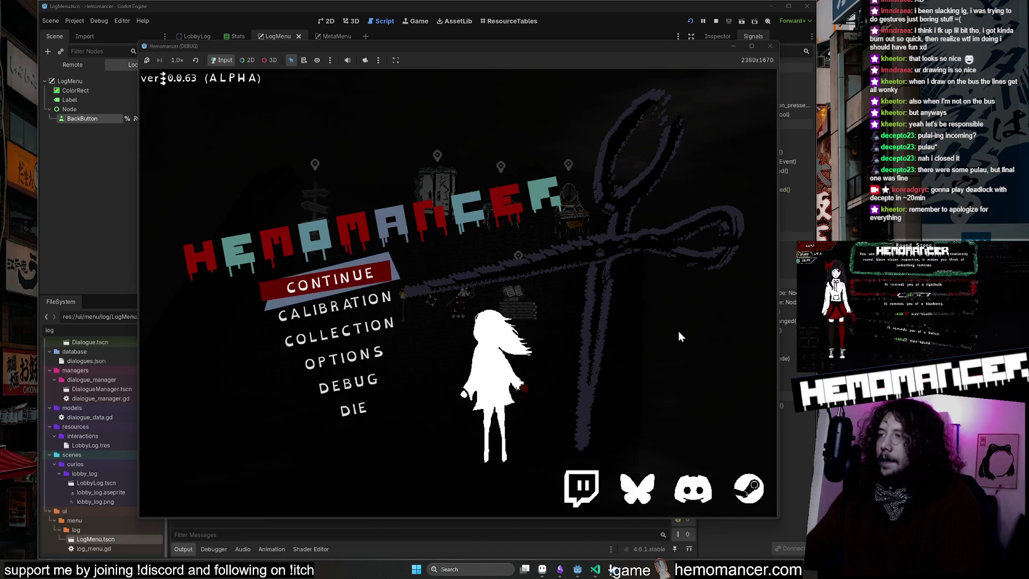
Step: Continue into the lobby, walk toward the Wardrobe, and re-enter the lobby via the title menu
click(316, 289)
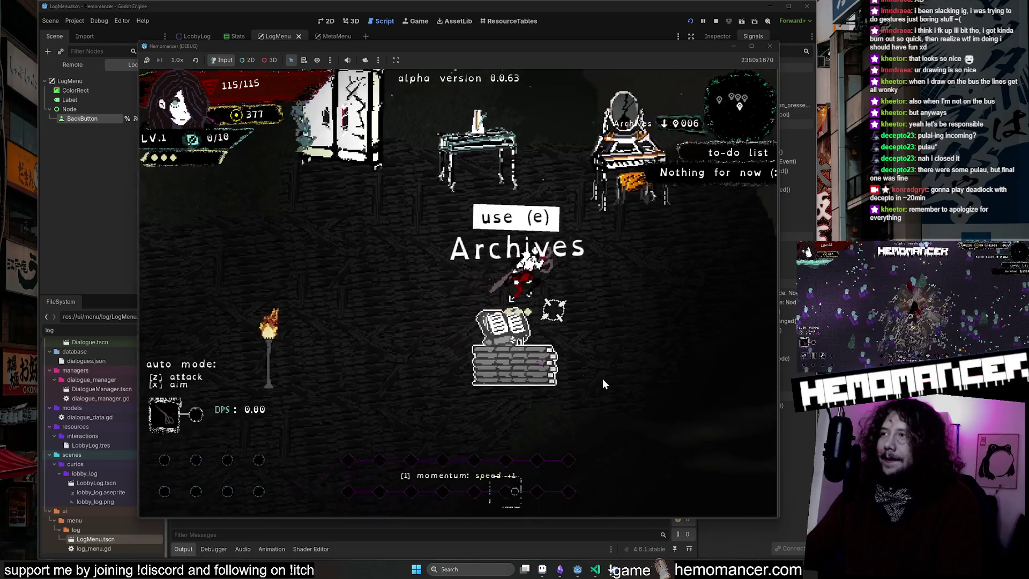
key(a)
key(w)
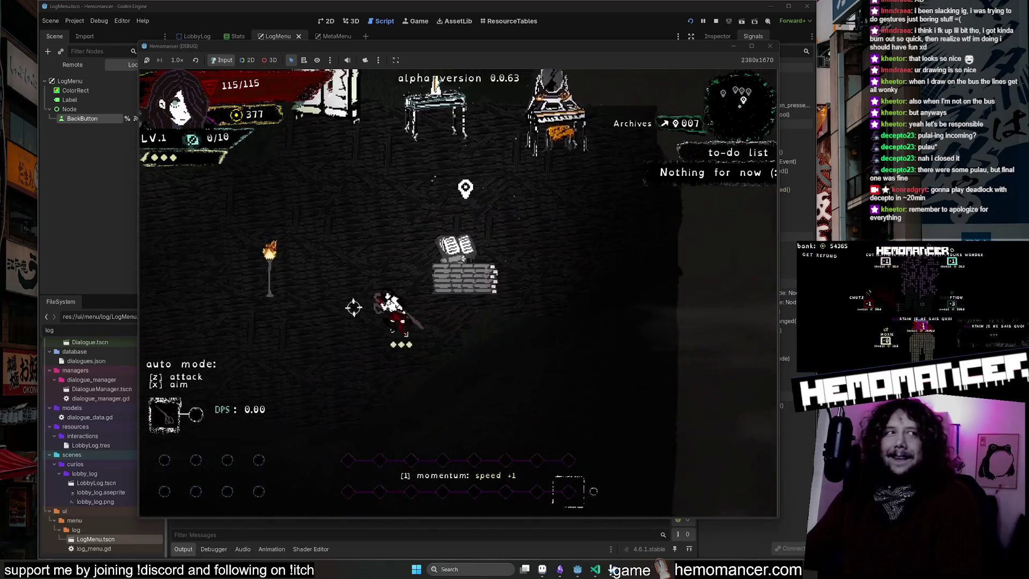
key(Escape)
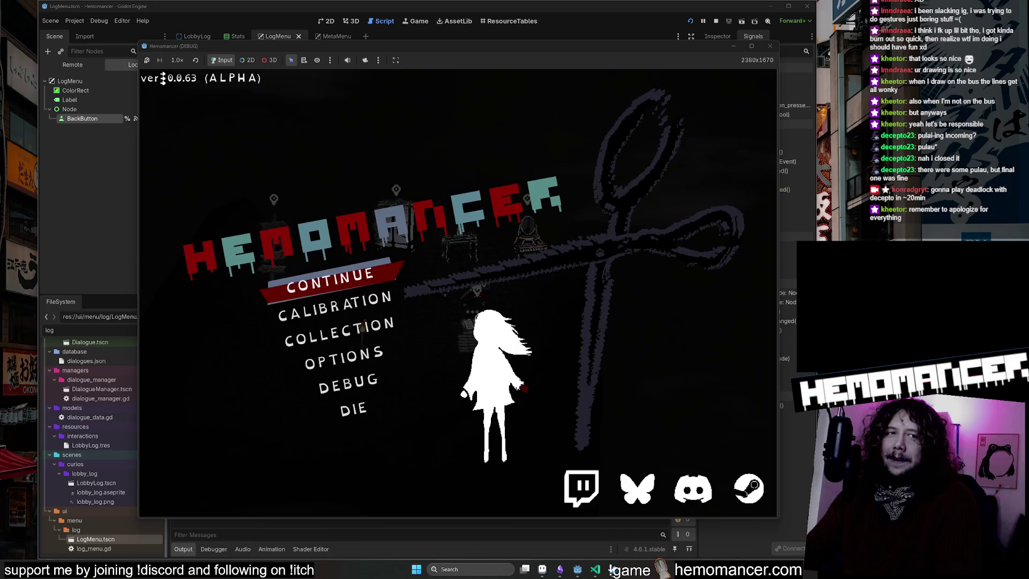
click(369, 280)
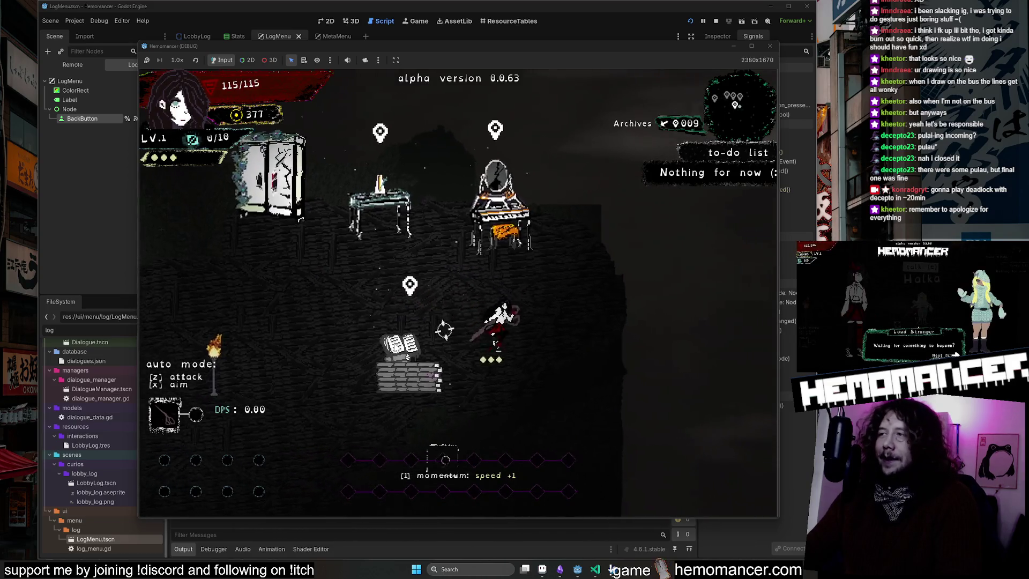
Step: Open and close the Vanity upgrades menu, then the Wardrobe menu
key(w)
key(d)
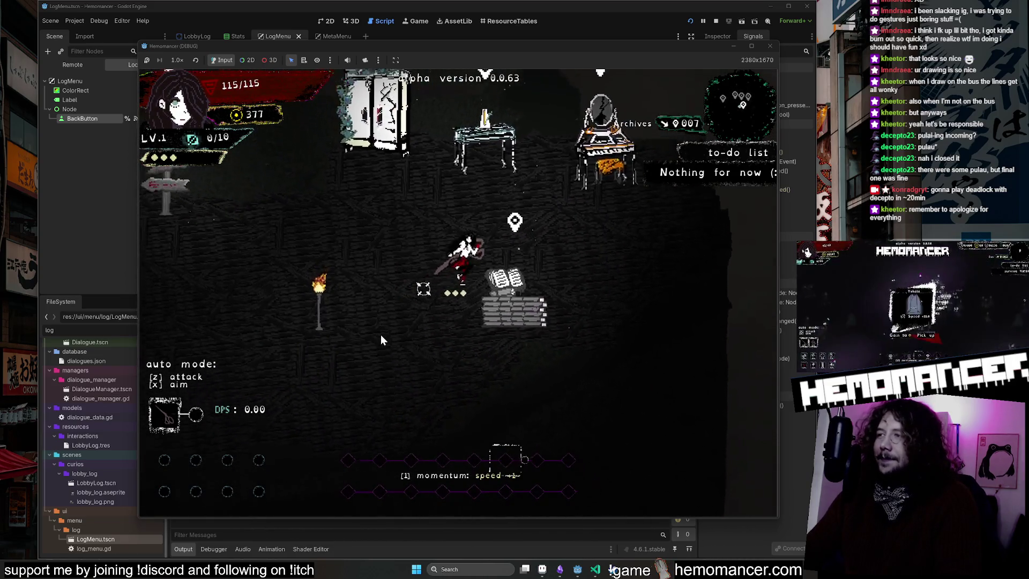
key(e)
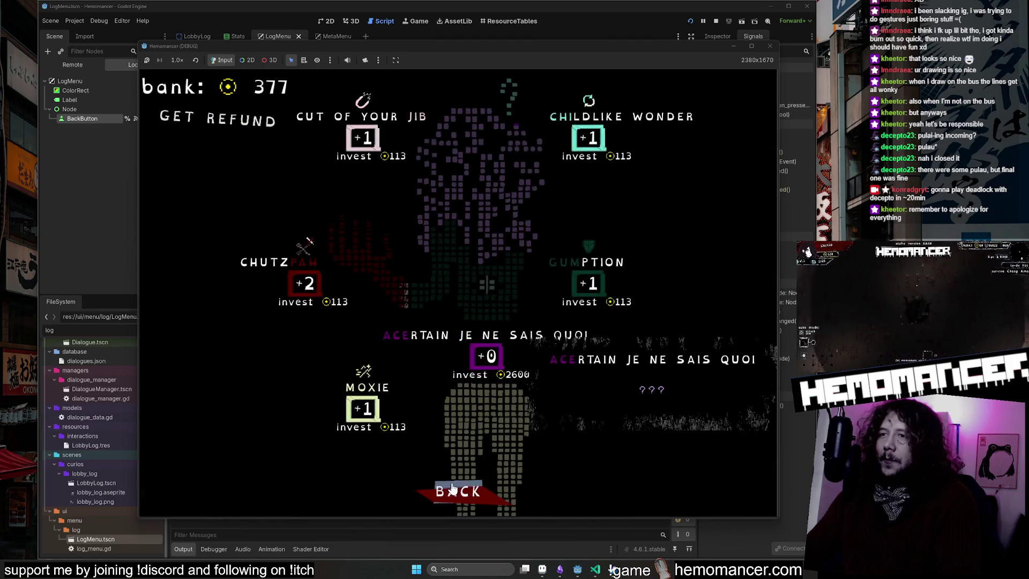
click(454, 489)
key(a)
key(a)
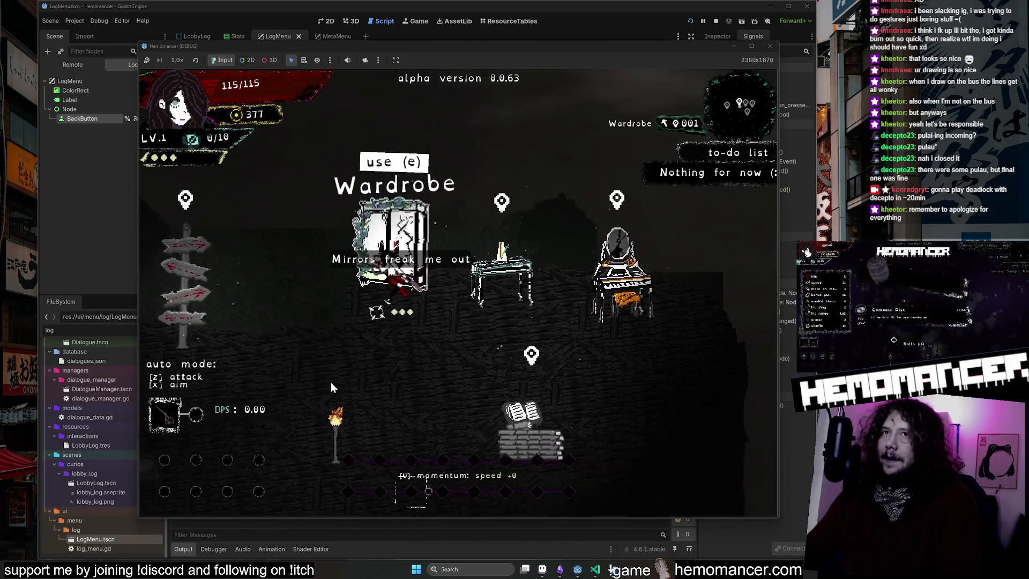
key(e)
click(475, 507)
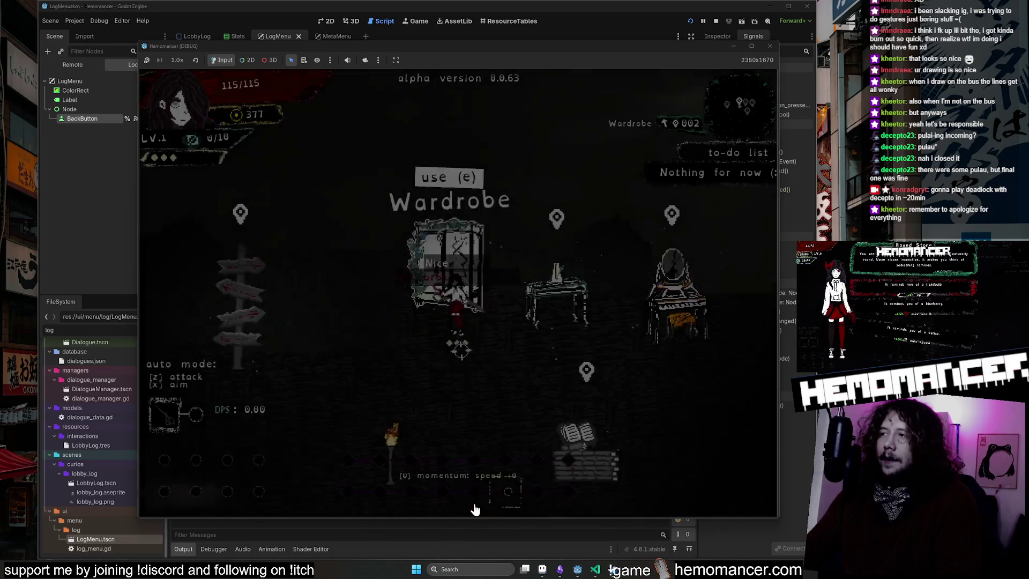
Step: Open the Archives log menu once more, then stop the debug run
key(s)
key(d)
key(e)
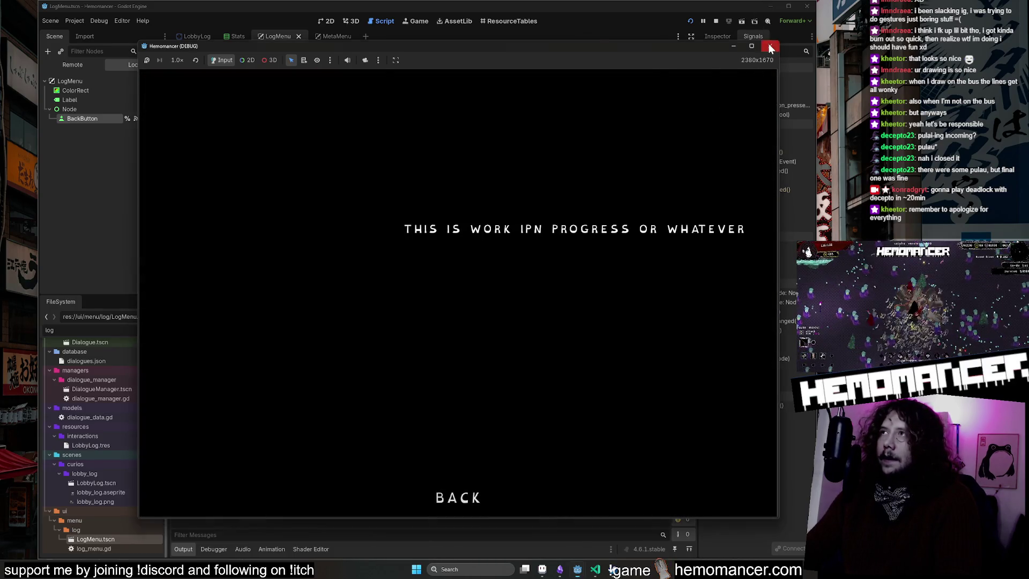
click(770, 49)
click(319, 20)
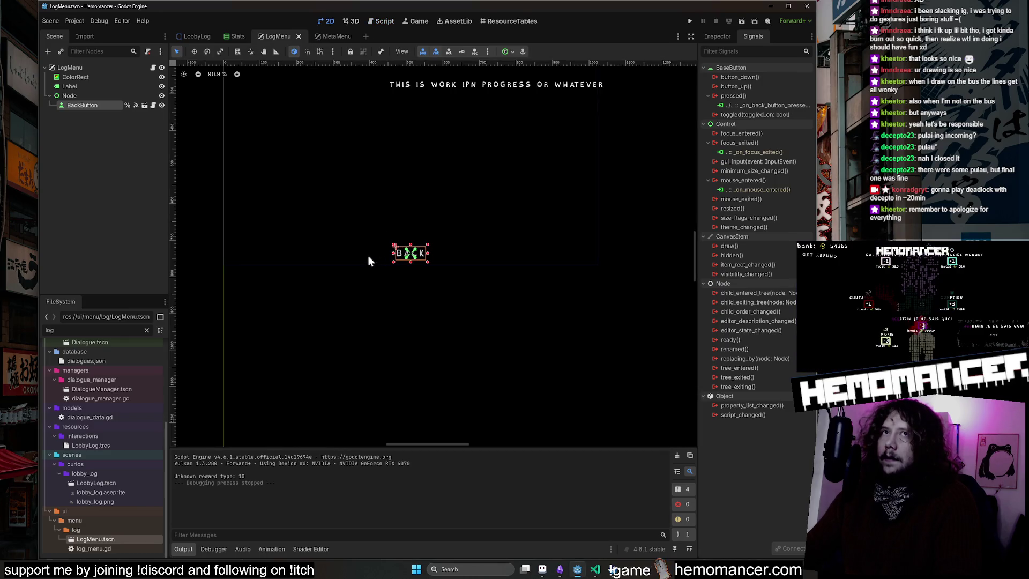
Step: Select LogMenu's ColorRect, then open the LobbyLog scene and select its InteractionComponent
scroll(317, 342, up, 5)
click(316, 349)
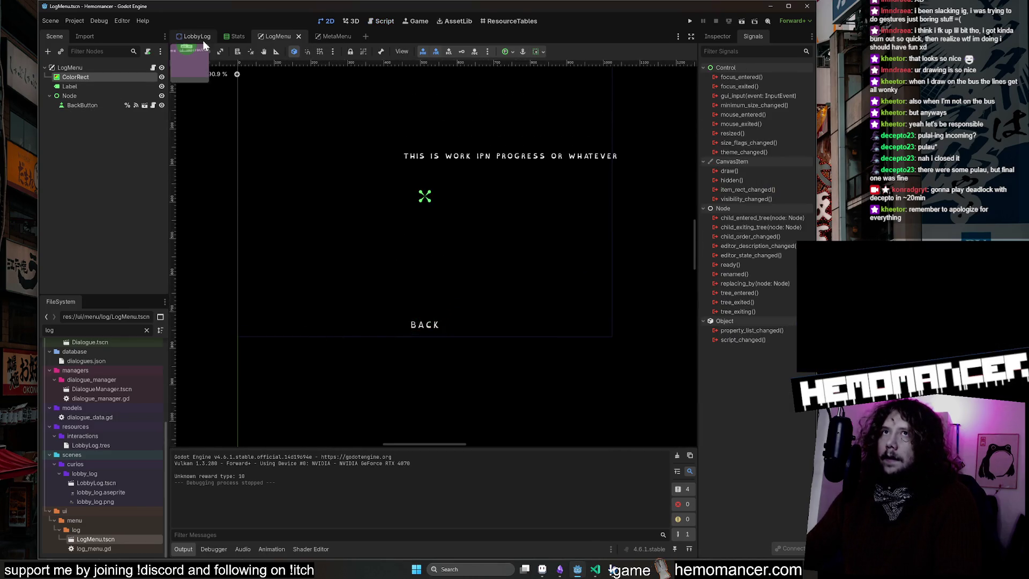
click(203, 40)
click(106, 86)
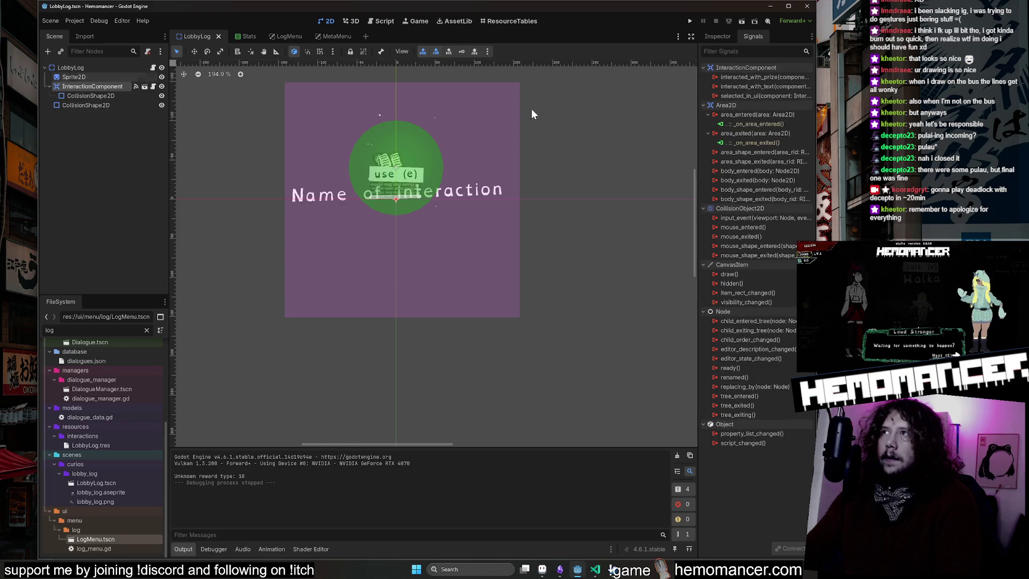
Step: Show InteractionComponent's properties in the Inspector with Data folded, and filter files by 'Log'
click(719, 38)
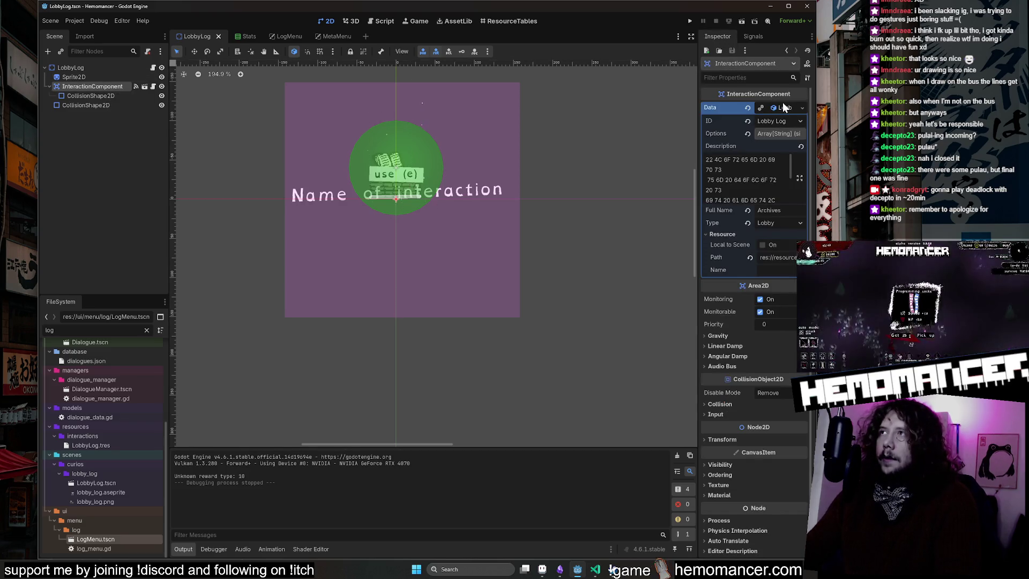
click(778, 106)
text(Log)
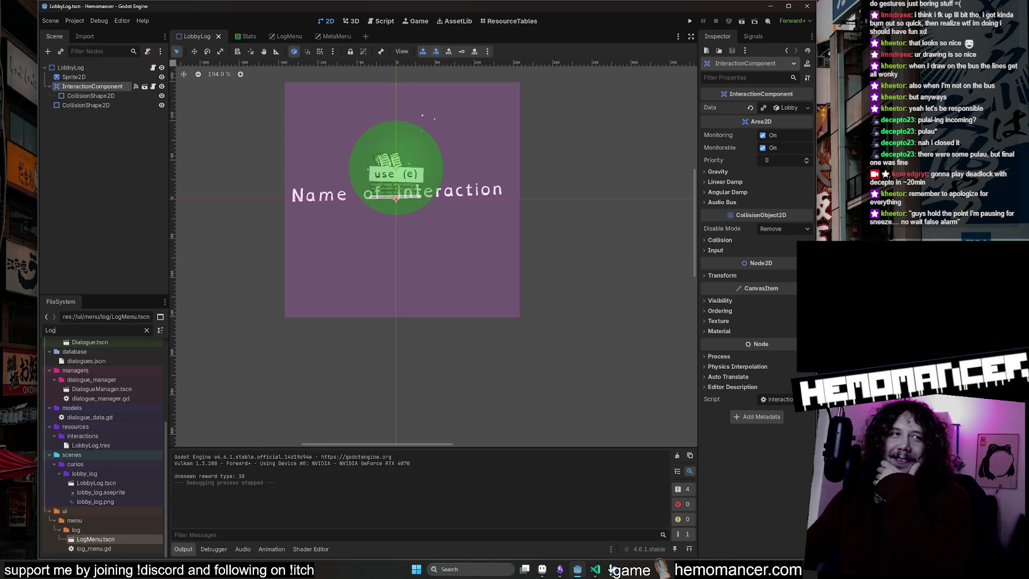
click(613, 570)
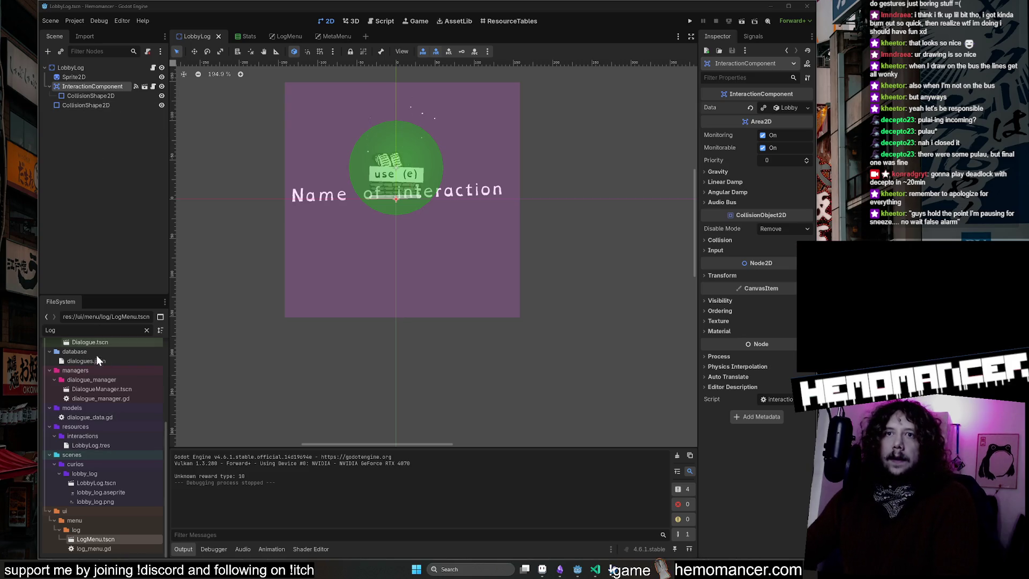
Step: Inspect the LobbyLog.tres data and click through the LobbyLog, Sprite2D and InteractionComponent nodes
scroll(103, 407, up, 5)
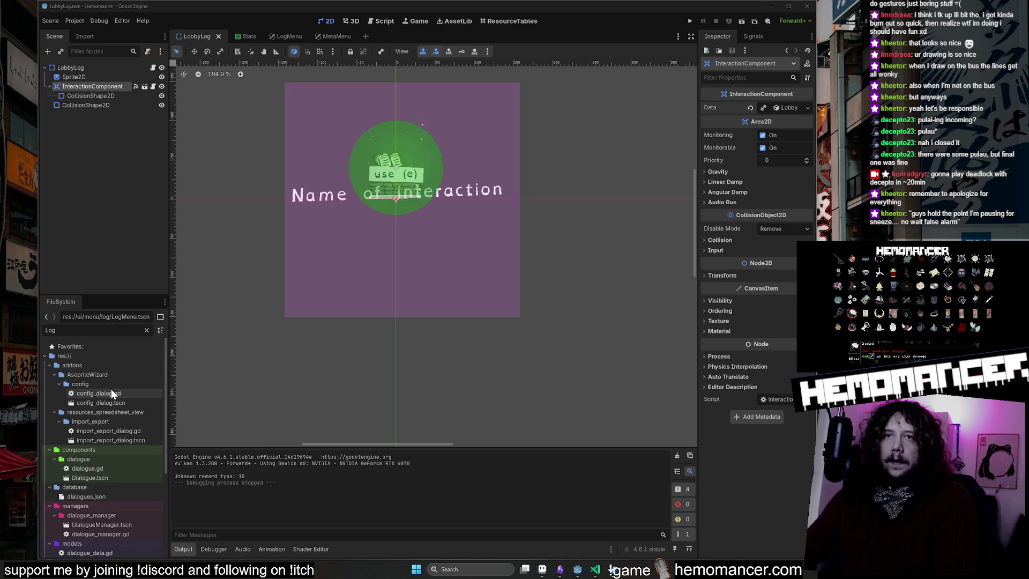
scroll(107, 483, down, 4)
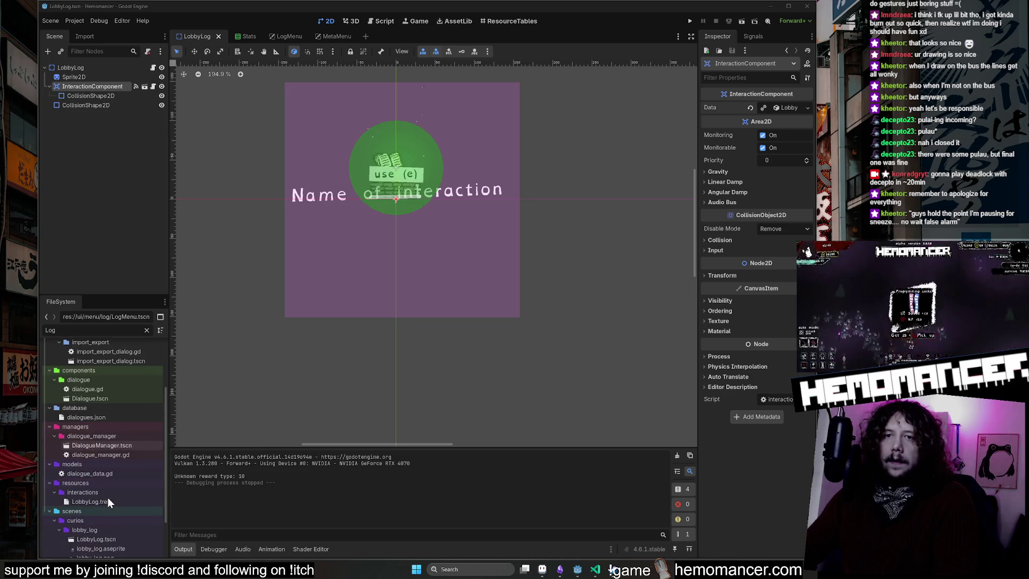
click(109, 502)
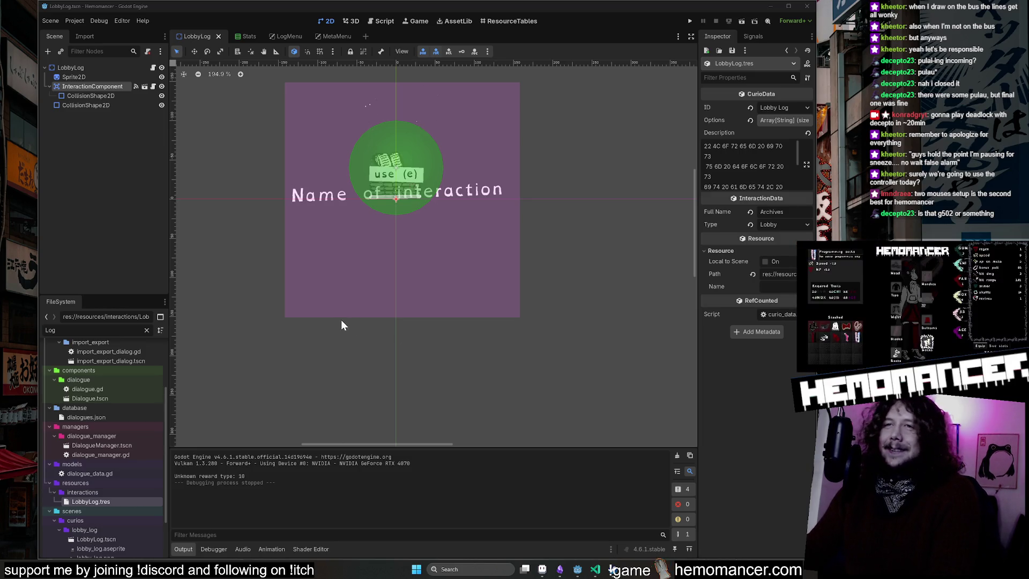
click(90, 69)
click(90, 90)
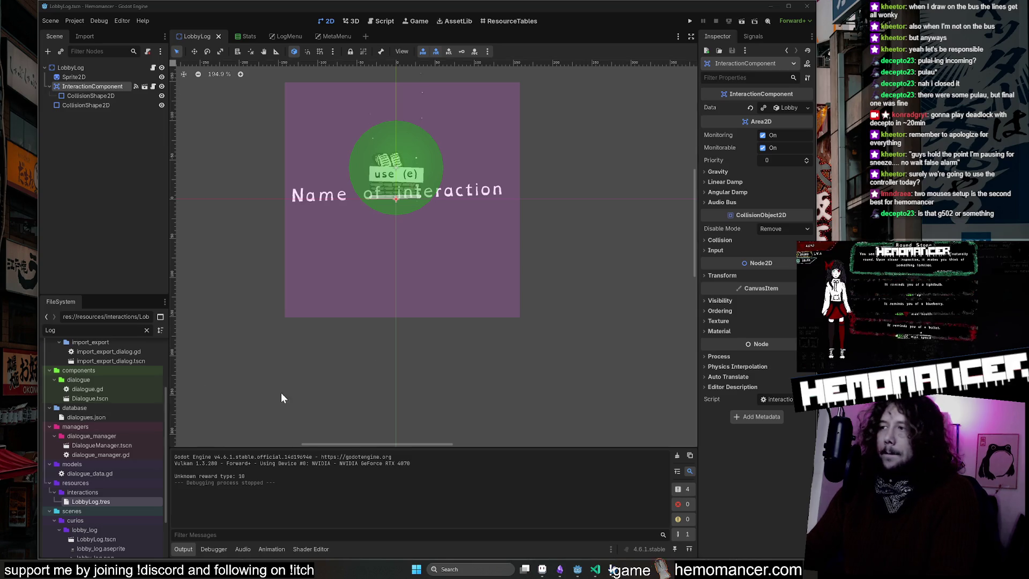
click(80, 76)
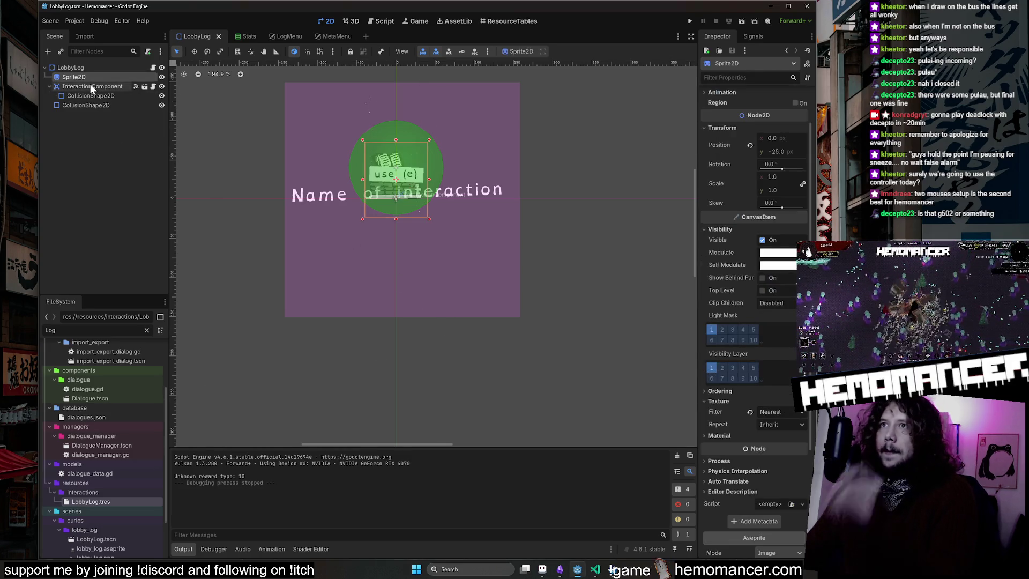
click(91, 86)
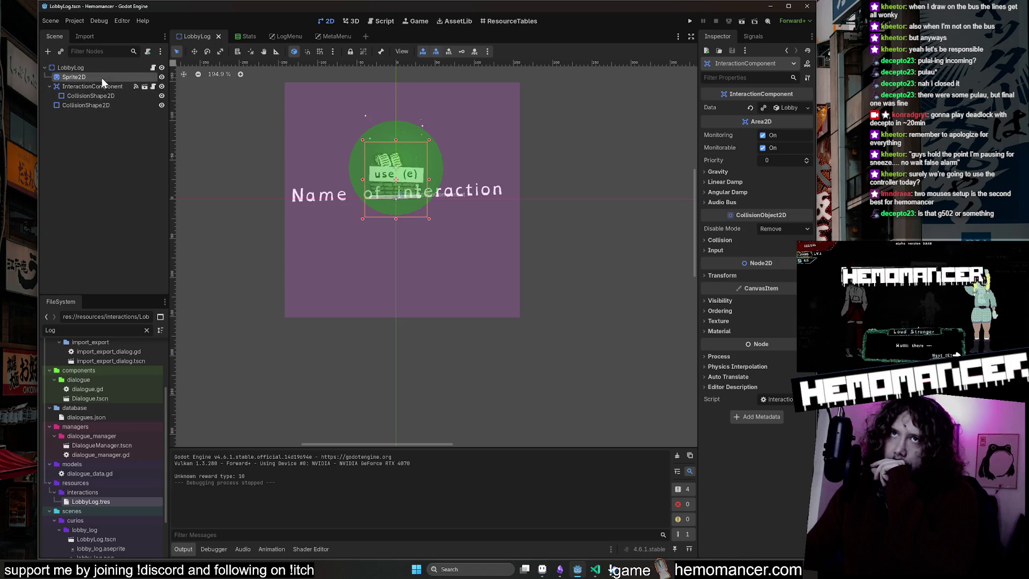
Step: Close the Stats, LogMenu and MetaMenu scene tabs and clear the FileSystem filter
middle_click(249, 35)
middle_click(250, 35)
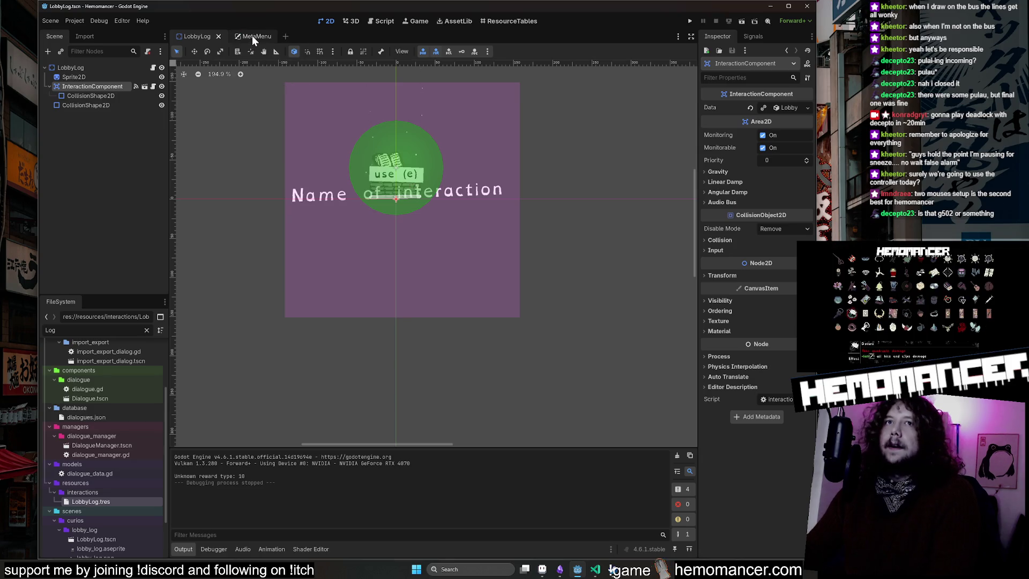
middle_click(251, 35)
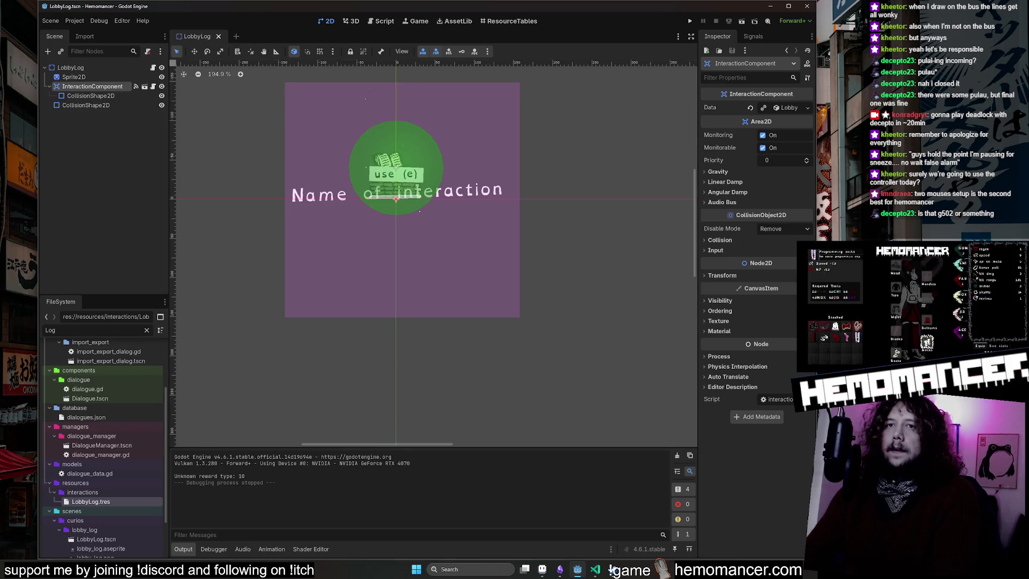
scroll(142, 406, up, 3)
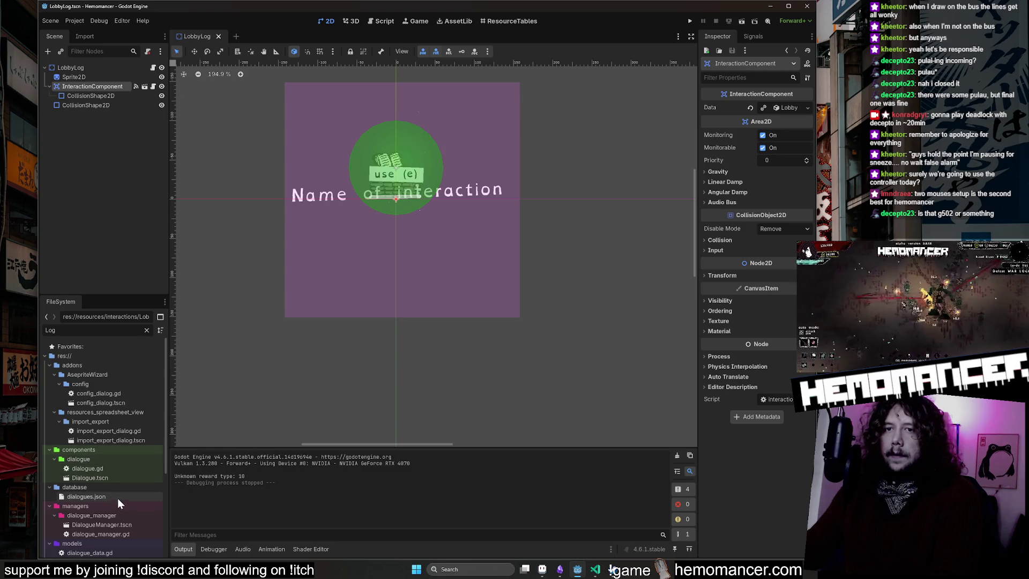
scroll(117, 415, down, 3)
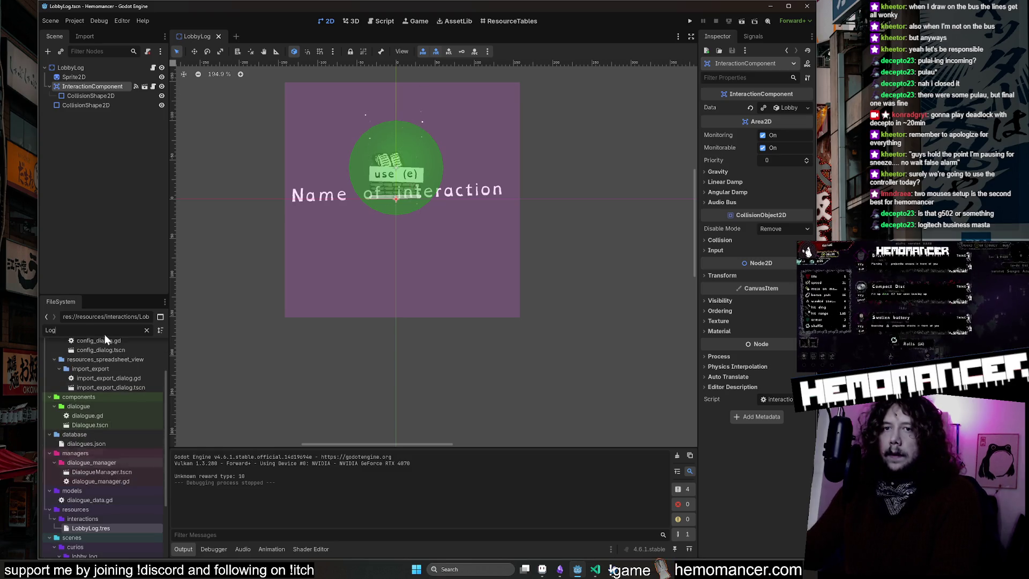
key(BackSpace)
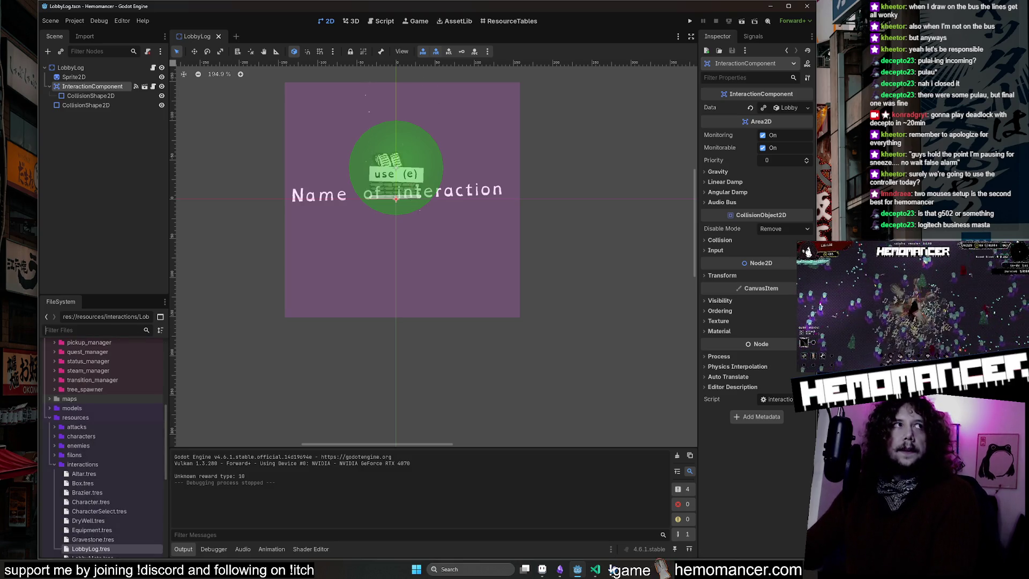
Step: Select the InteractionComponent node and open its LobbyLog.tres data in the Inspector
click(611, 570)
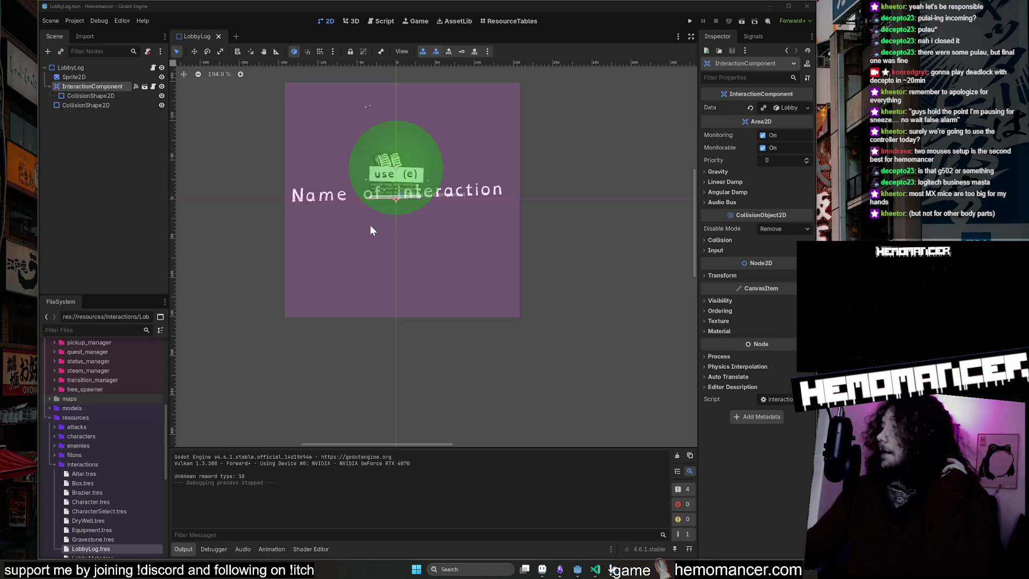
click(80, 78)
click(81, 87)
scroll(105, 525, down, 1)
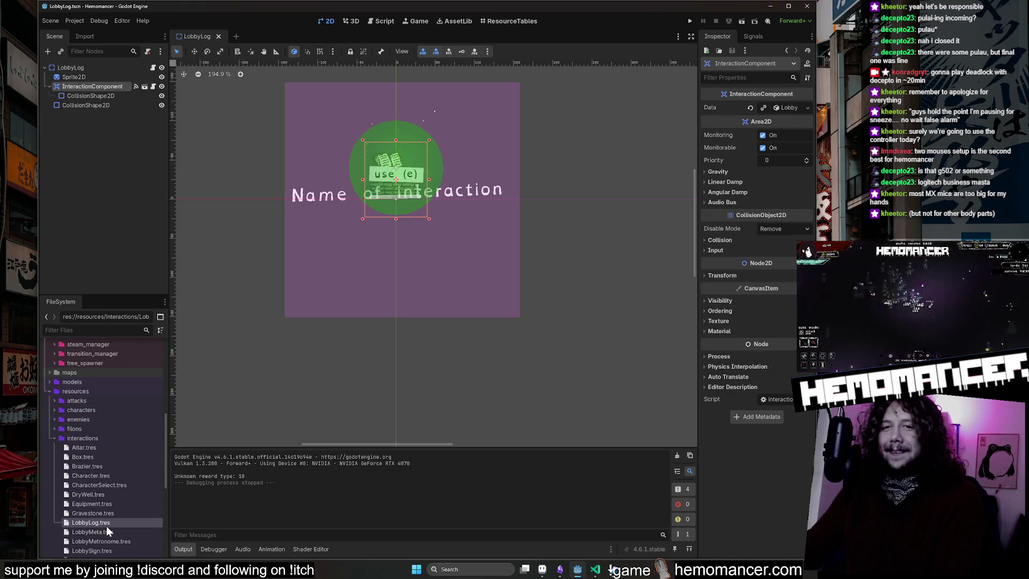
click(106, 525)
Step: Change the Full Name from Archives to 'Archive log' and run the project
drag(698, 169, 552, 168)
click(721, 214)
key(BackSpace)
key(BackSpace)
key(BackSpace)
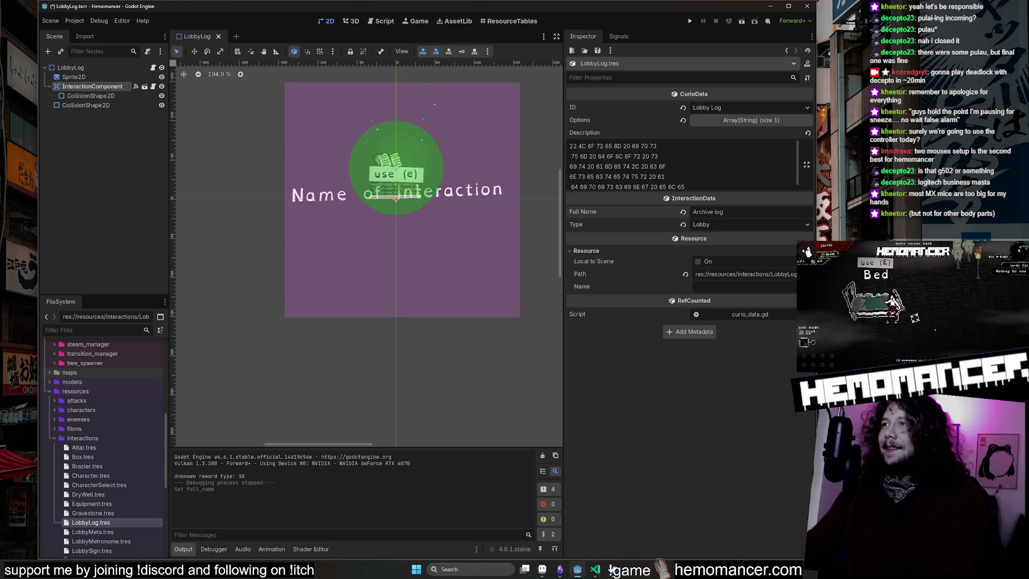
key(F5)
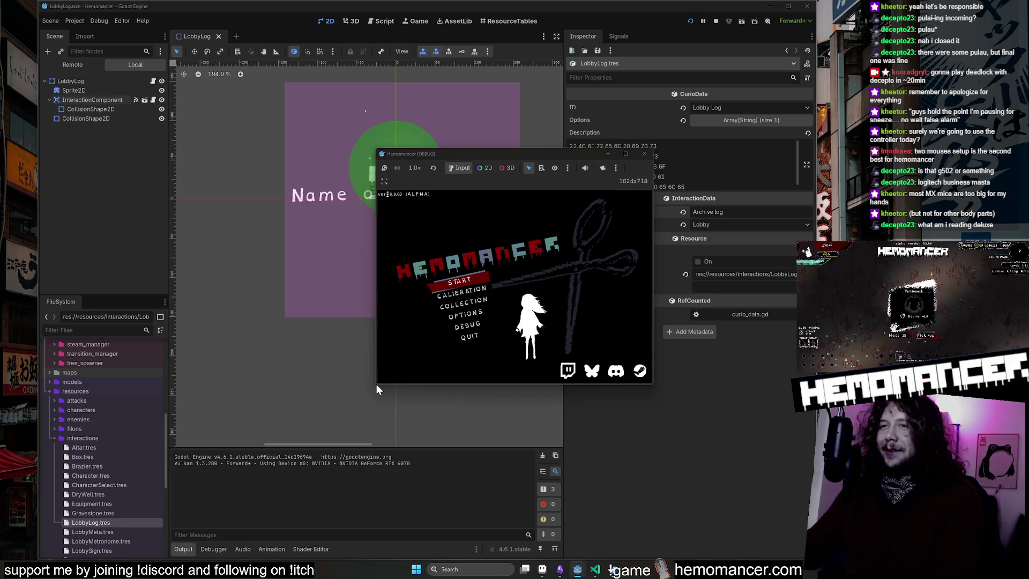
Step: Enlarge the running game window and continue from the title menu into the lobby
drag(374, 387, 115, 525)
key(Return)
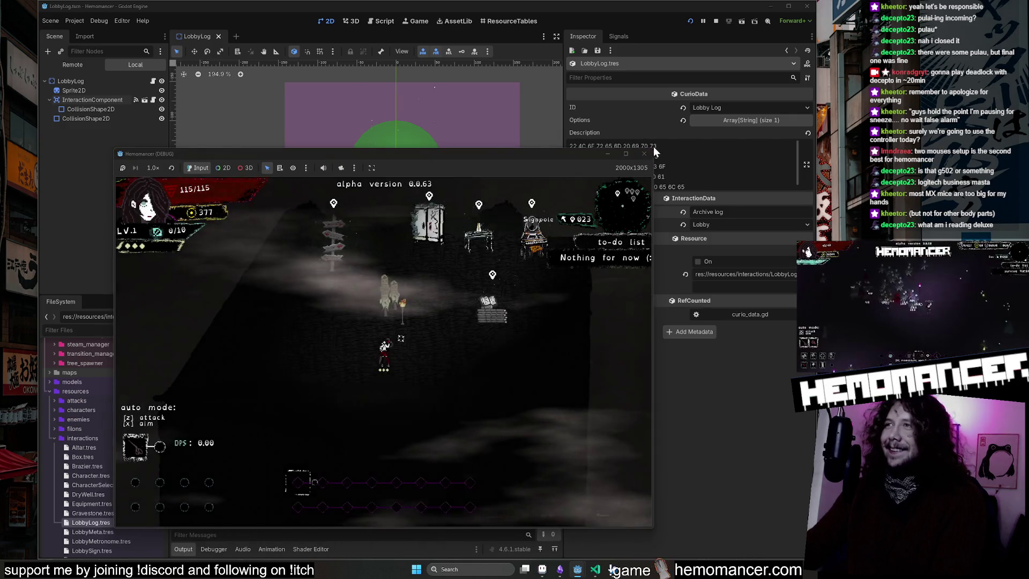
drag(653, 152, 782, 47)
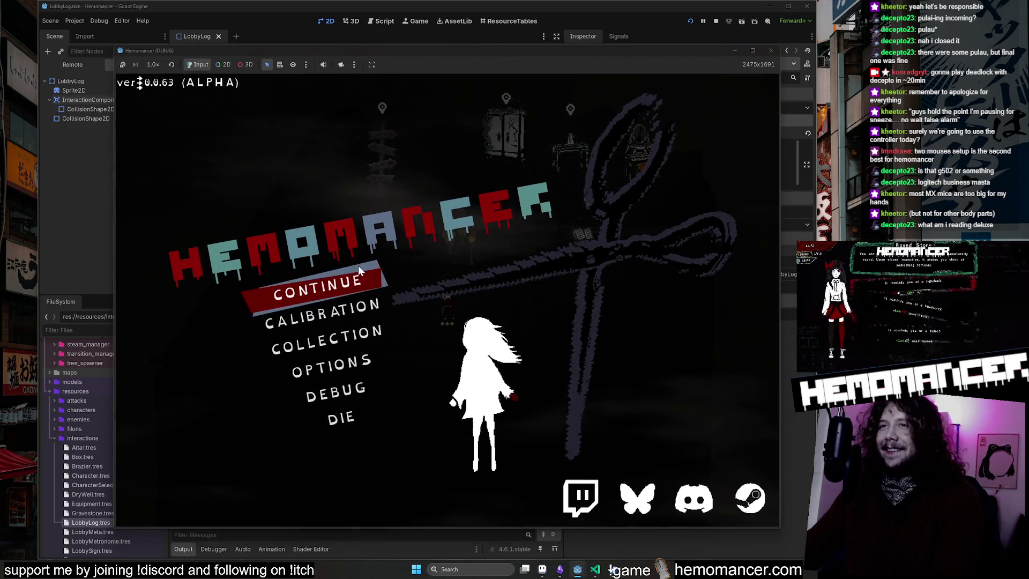
key(Return)
Step: Walk past the Wardrobe, Signpole and Metronome to the book to see its Archive log prompt
key(d)
key(w)
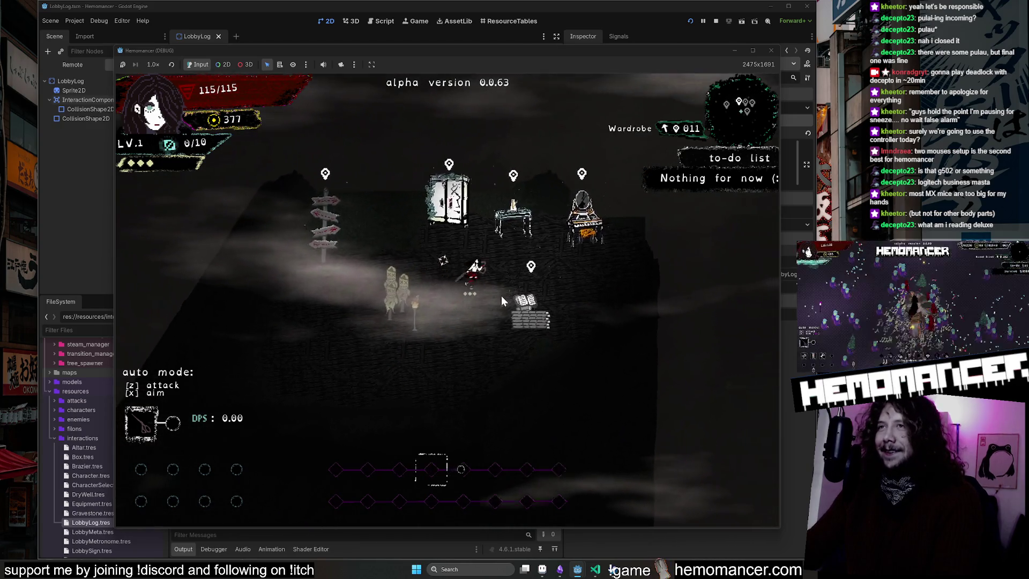
key(w)
key(a)
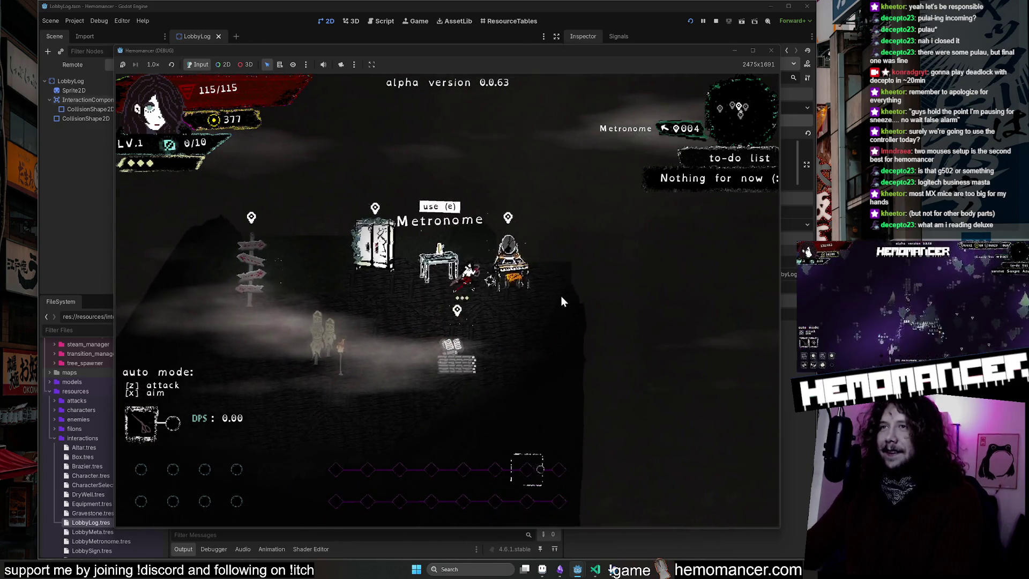
key(a)
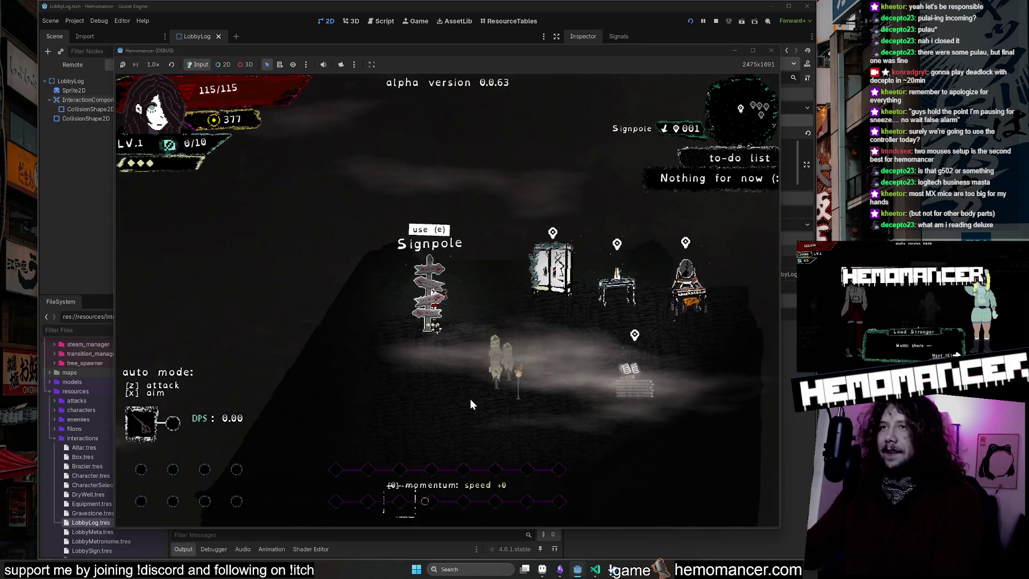
key(d)
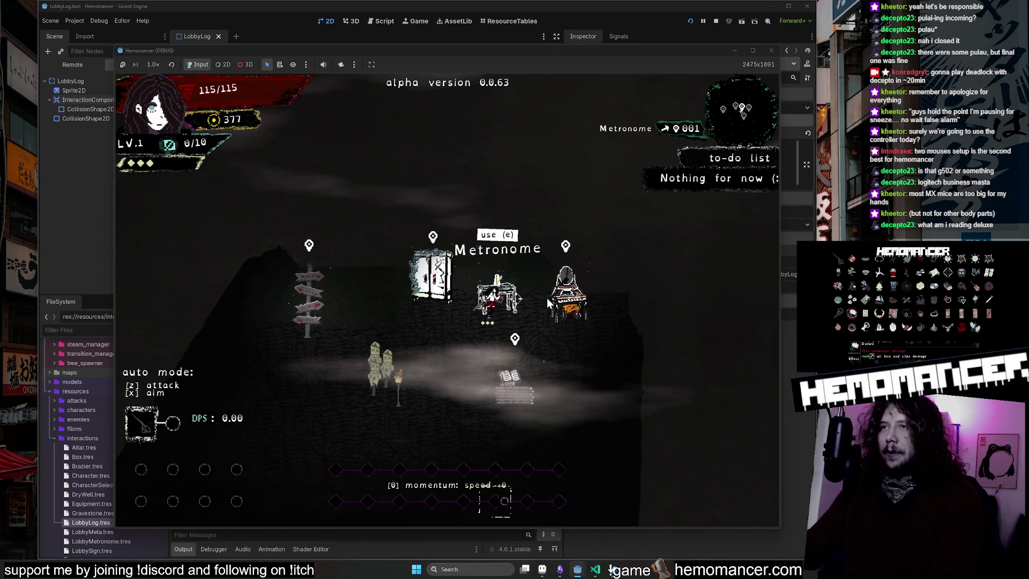
key(d)
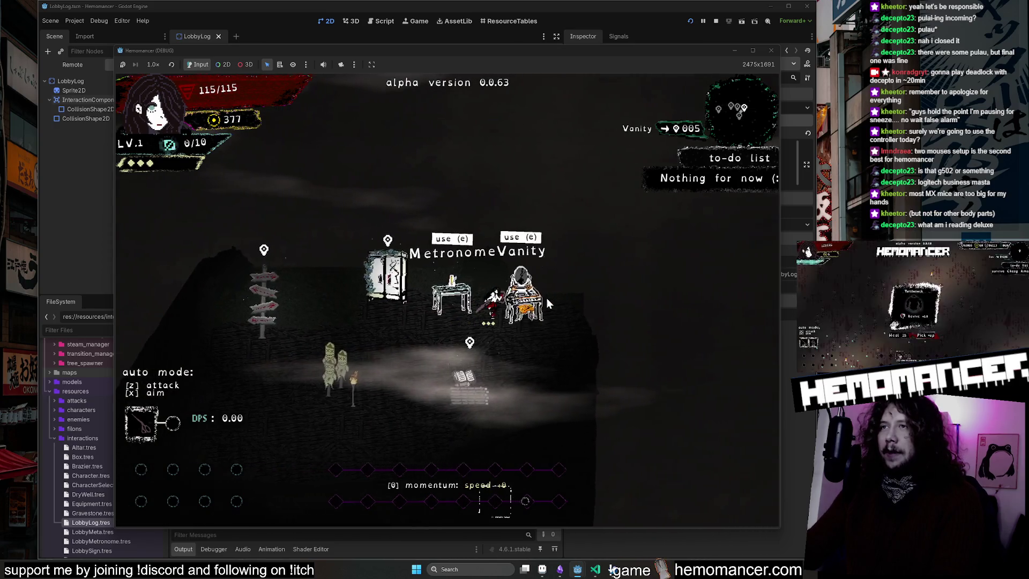
key(s)
Step: Walk to the Vanity and back to the book, then stop the running game
key(a)
key(s)
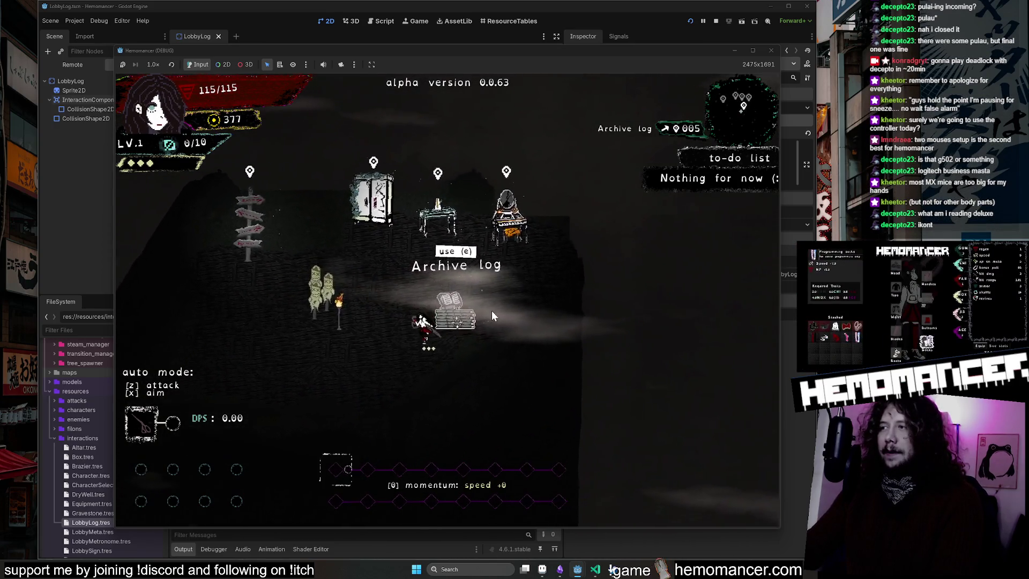
key(d)
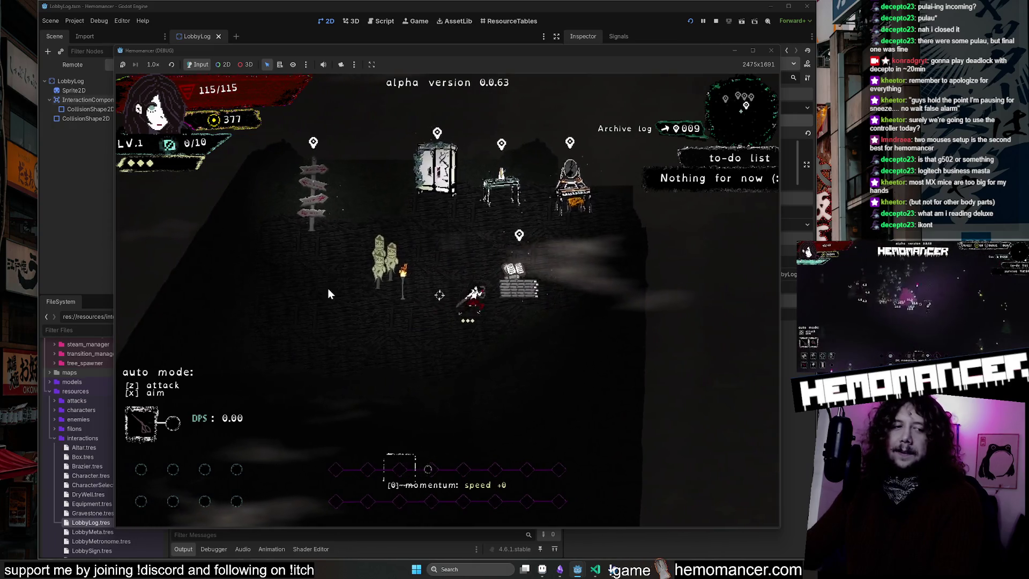
key(w)
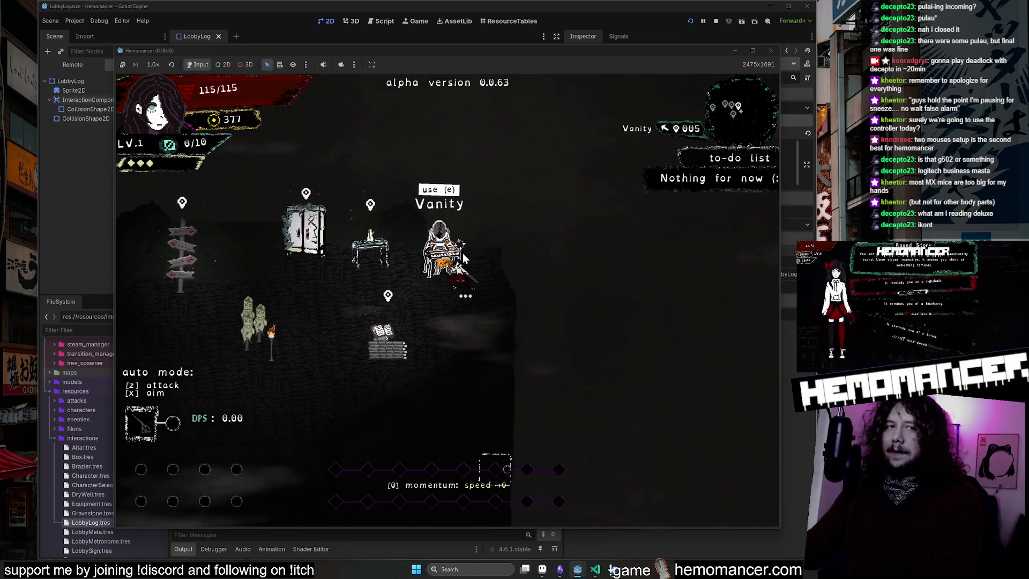
key(s)
key(a)
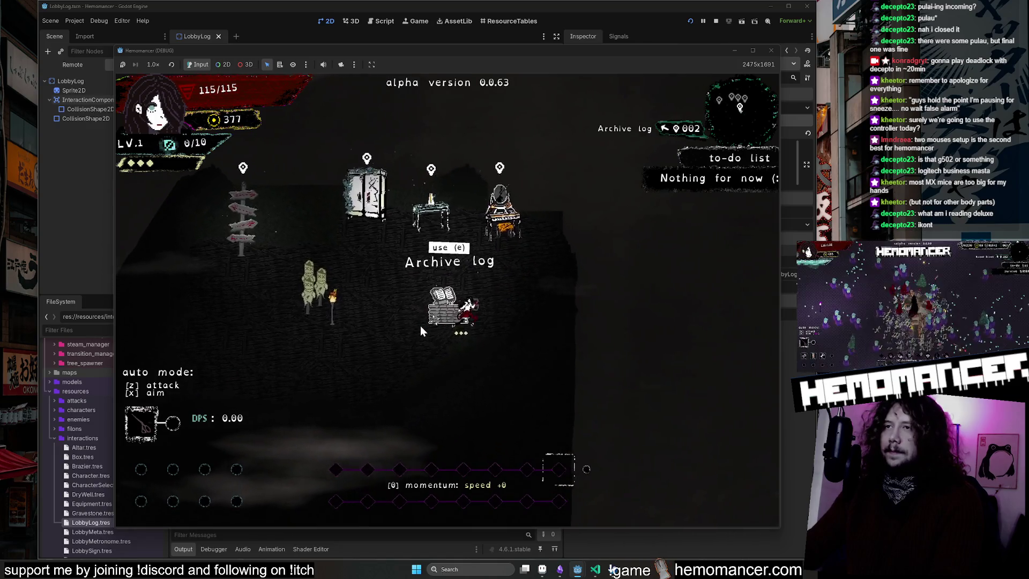
click(771, 50)
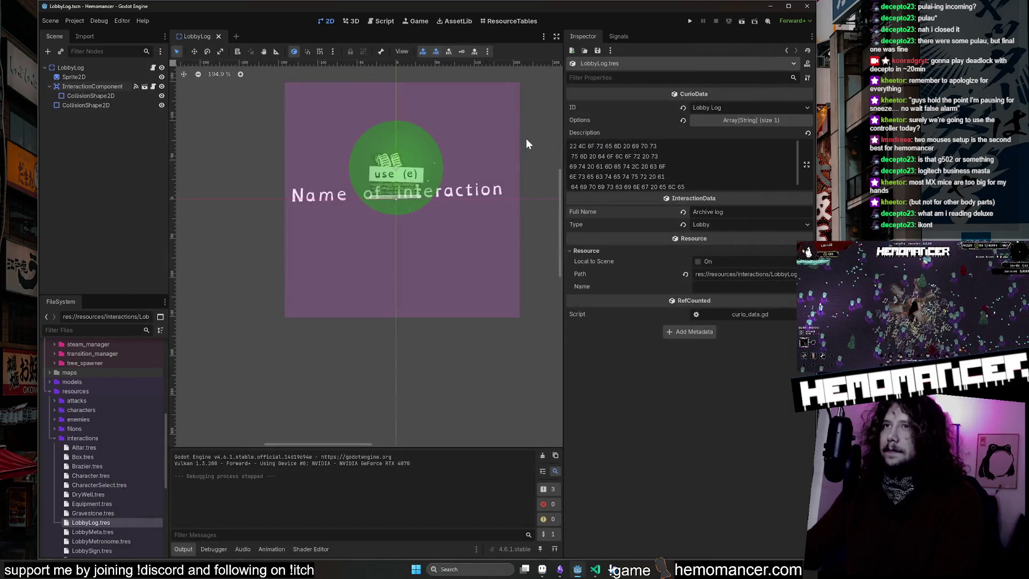
Step: Select the InteractionComponent node and open its LobbyLog.tres interaction data
click(100, 68)
click(109, 76)
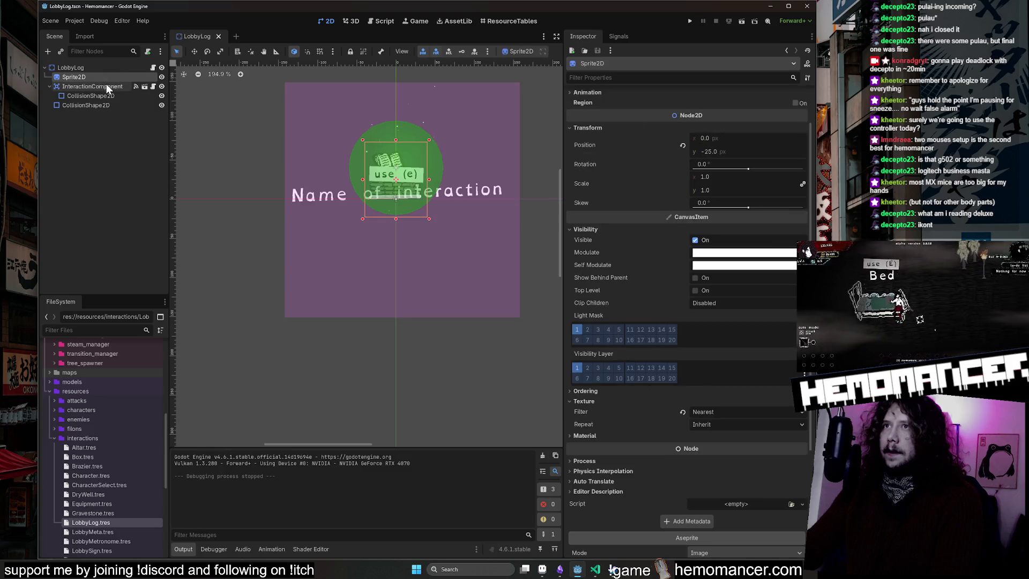
click(106, 83)
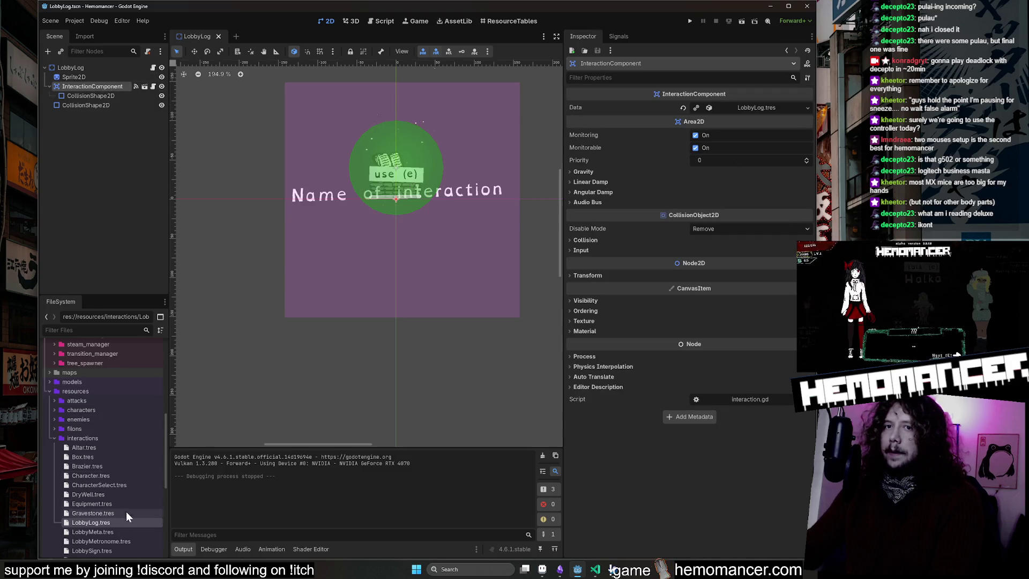
click(109, 523)
Step: Replace the Full Name with 'Bookstack', then save and run the game again
triple_click(733, 212)
text(Bookstack)
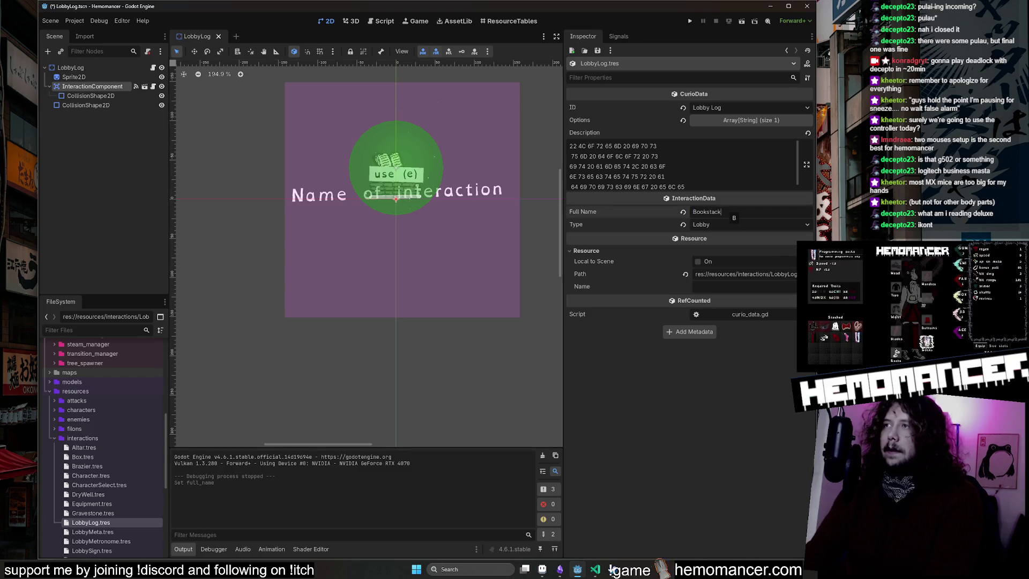
key(F5)
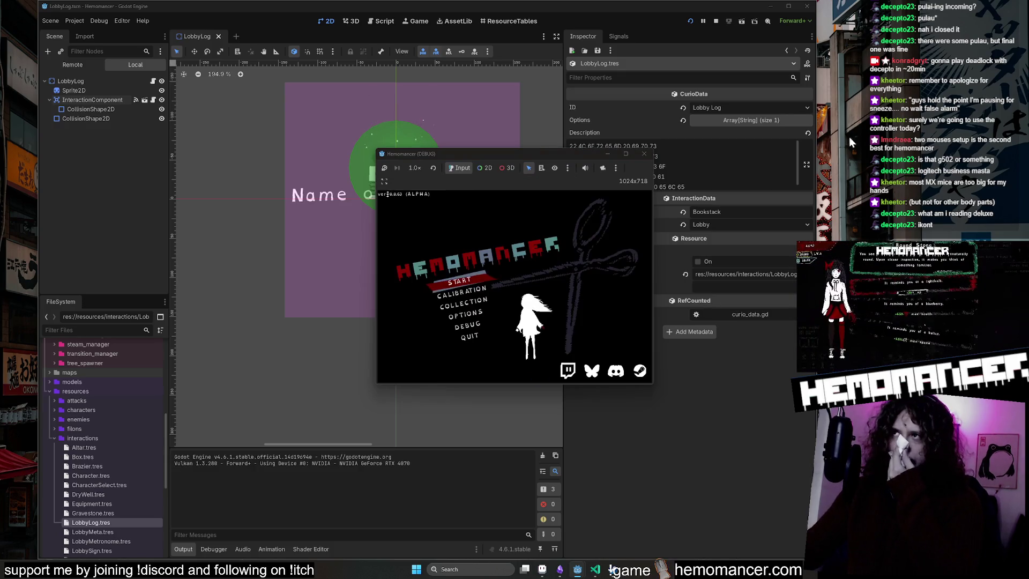
click(628, 155)
Step: Go fullscreen in the game, walk to the Bookstack, then stop the run with F8
key(Return)
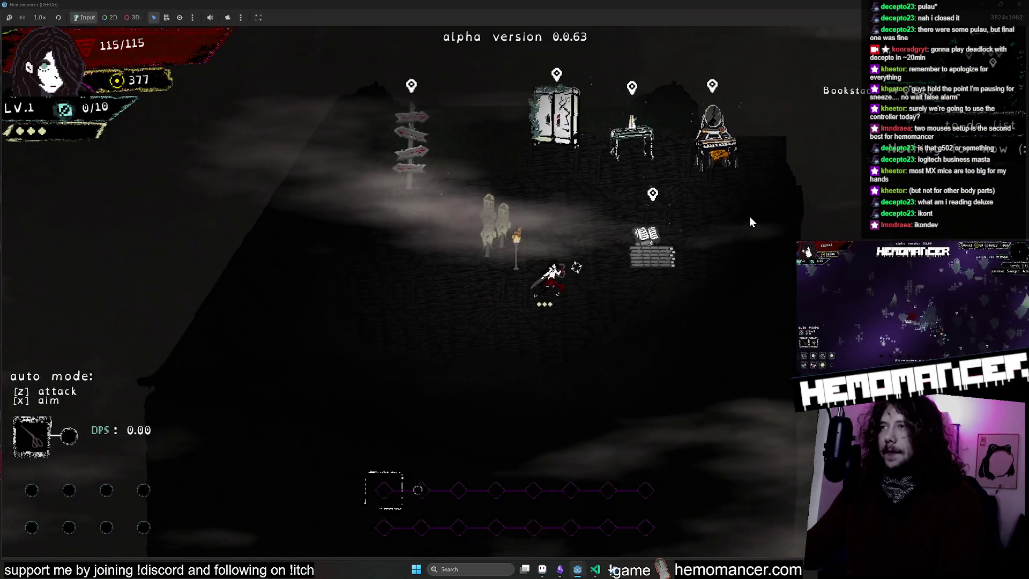
key(F8)
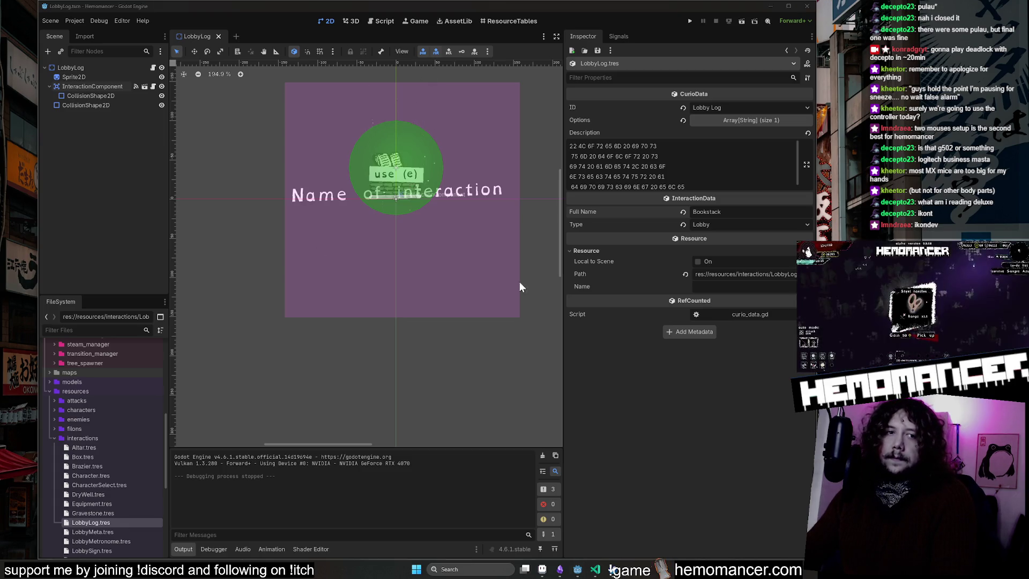
Step: Widen the 2D viewport, select InteractionComponent to show its LobbyLog.tres data, and pan the view
drag(563, 323, 625, 323)
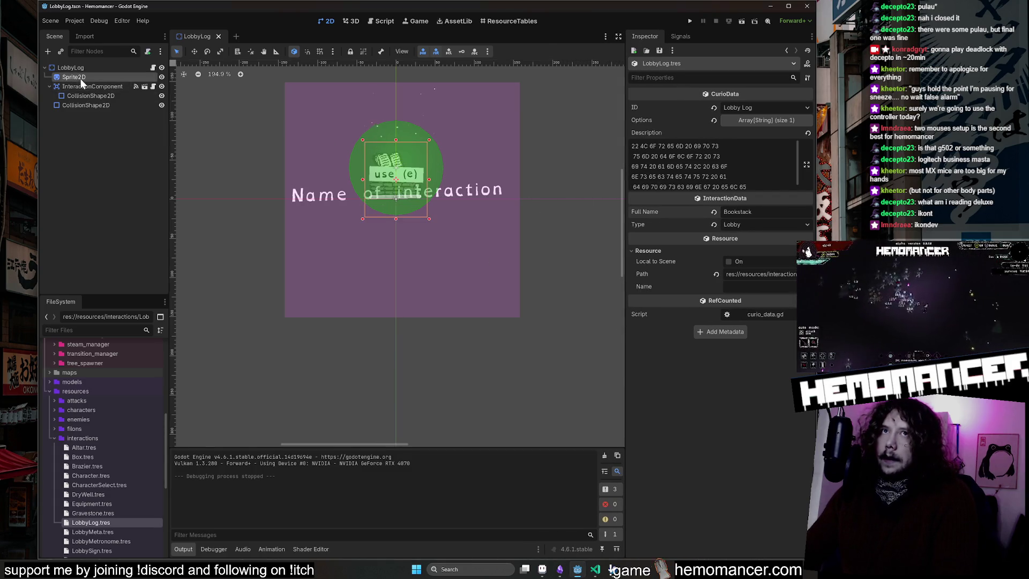
click(80, 85)
drag(593, 154, 559, 218)
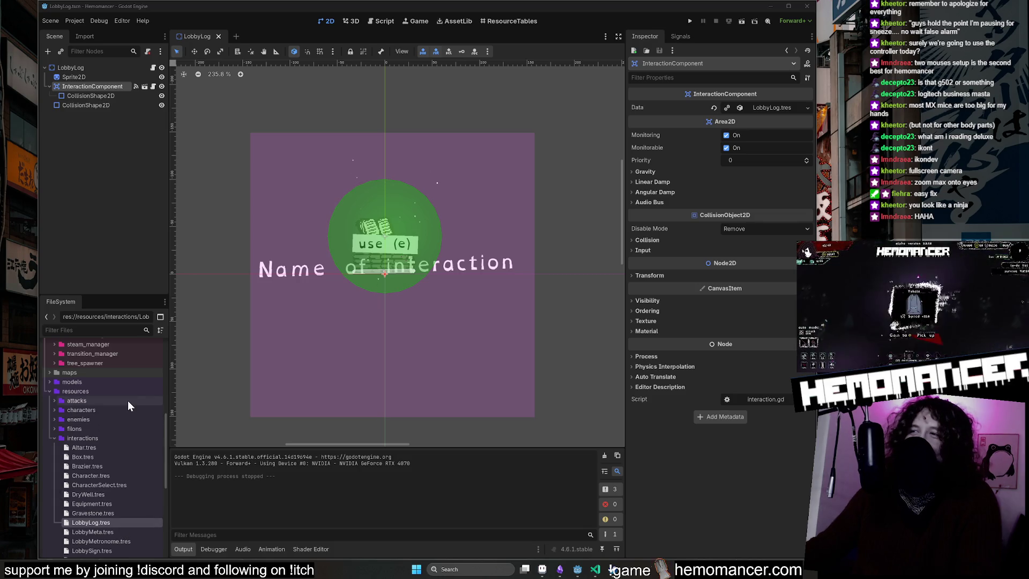
Step: Select Sprite2D and browse the FileSystem, collapsing interactions and expanding the hud folder
scroll(127, 401, down, 5)
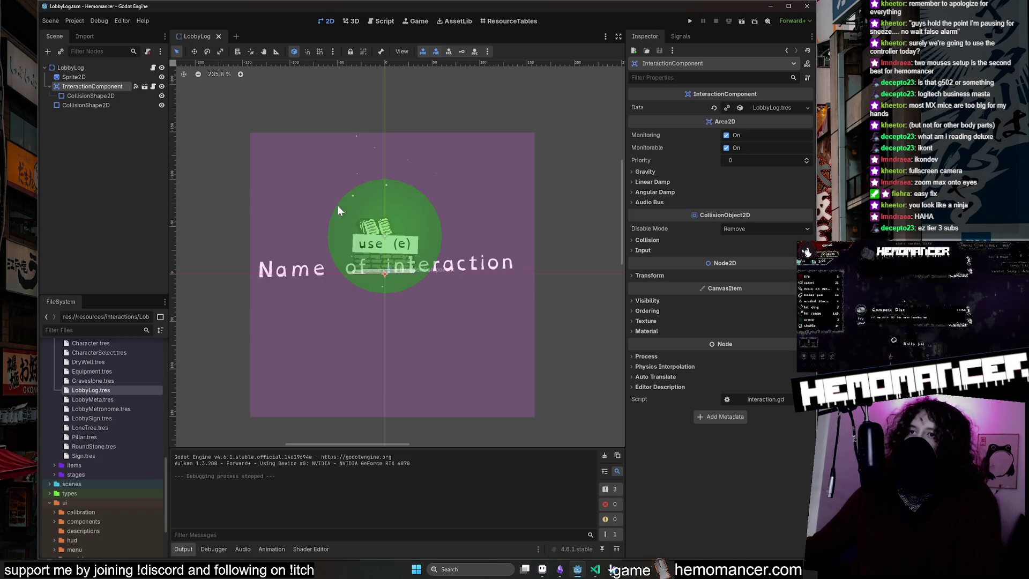
click(99, 78)
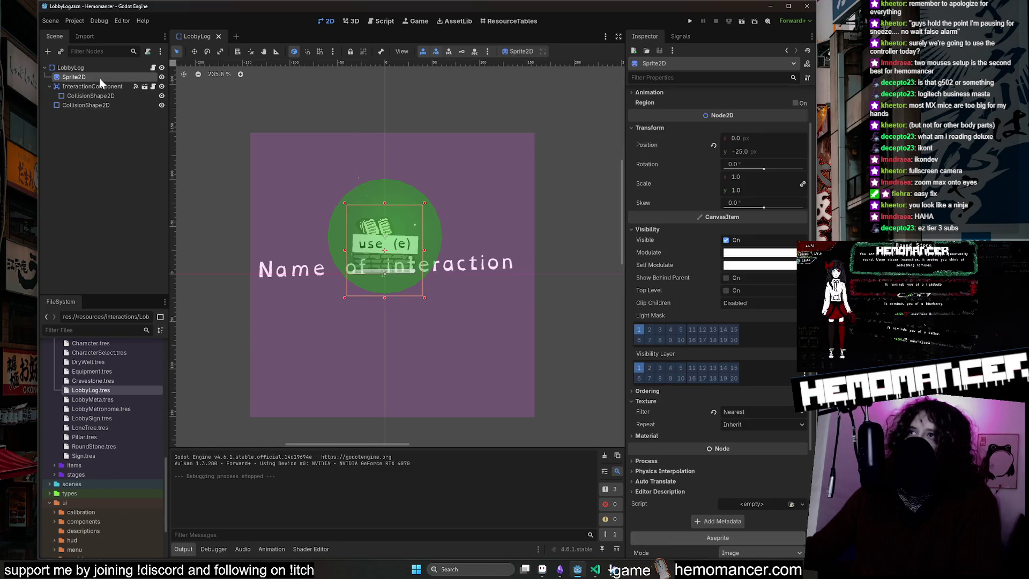
scroll(117, 461, up, 2)
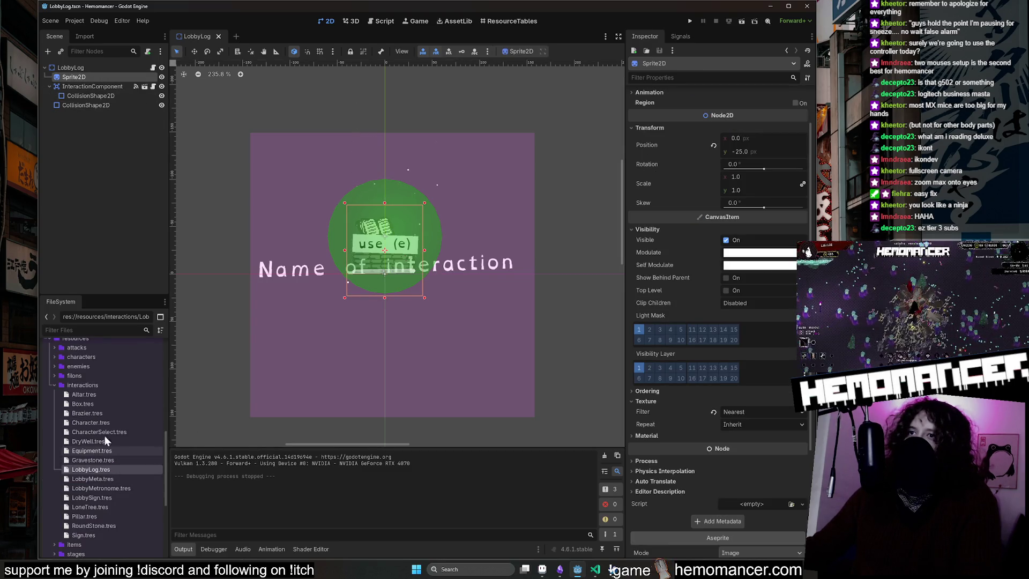
click(54, 384)
scroll(53, 385, up, 2)
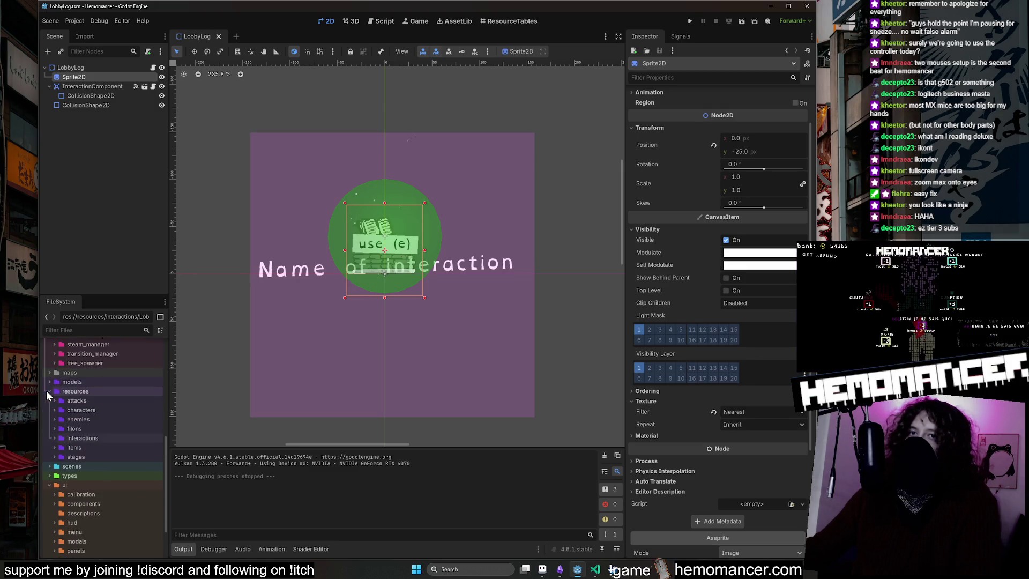
scroll(90, 509, down, 2)
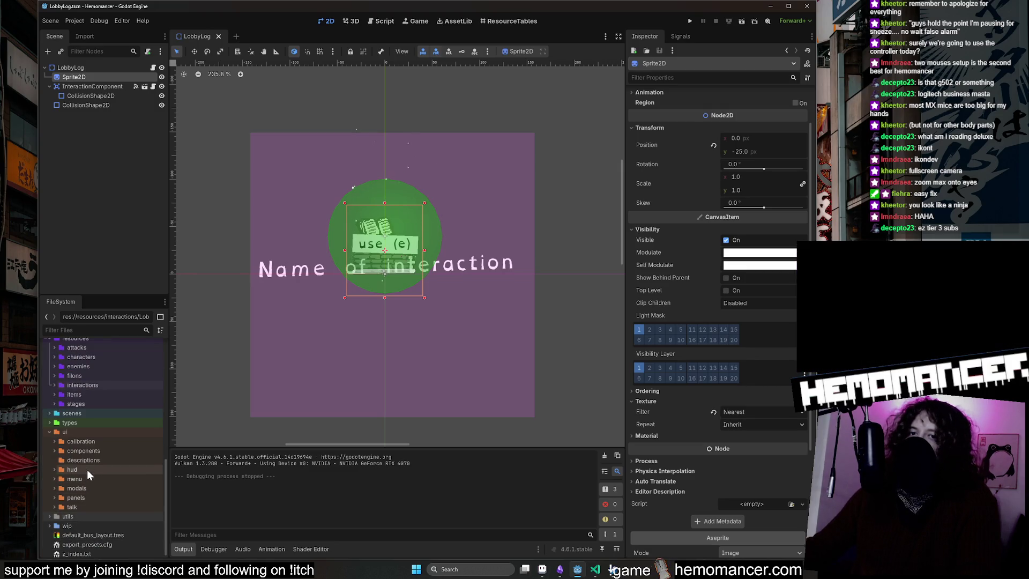
double_click(86, 469)
scroll(91, 482, down, 3)
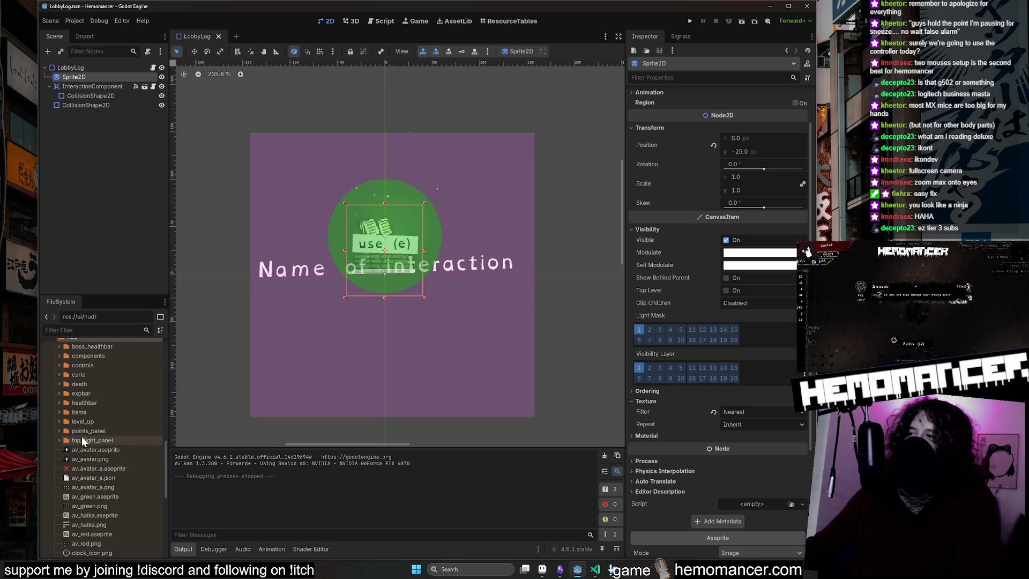
scroll(86, 419, up, 1)
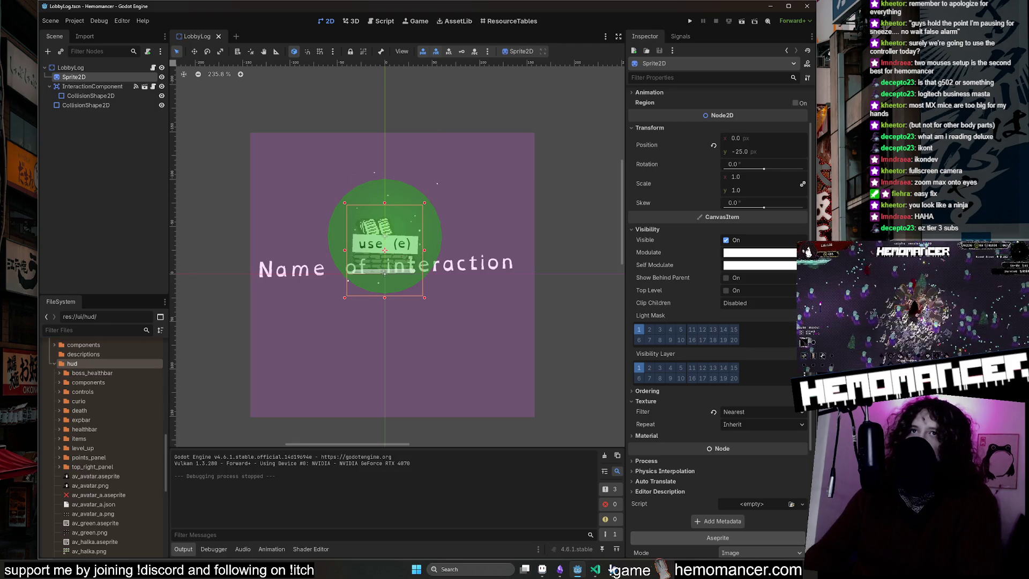
Step: Filter files for 'lobbyl' to find LobbyLog.tscn, then filter for 'LogMenu' and open that scene
text(lo)
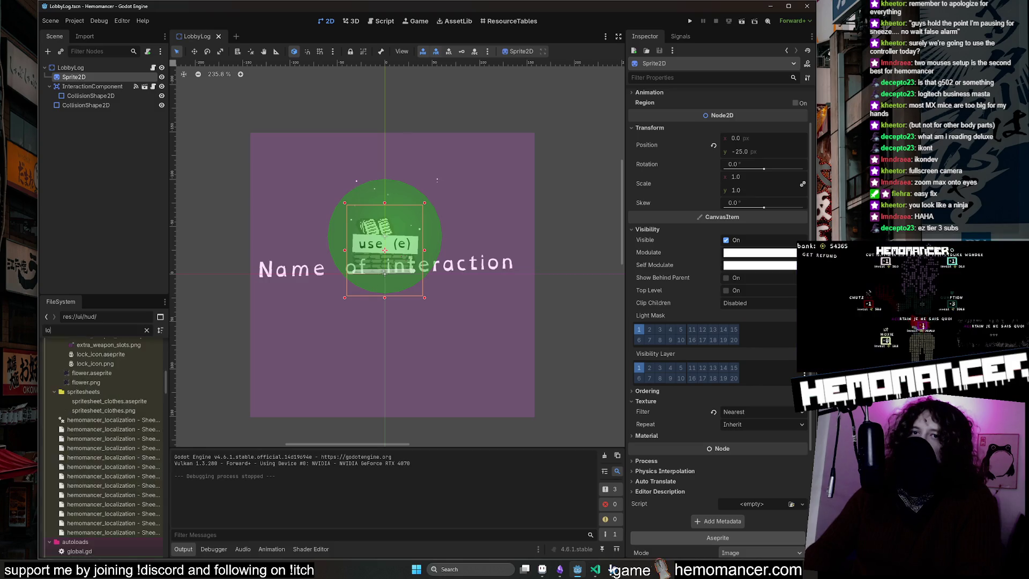
text(bbylog)
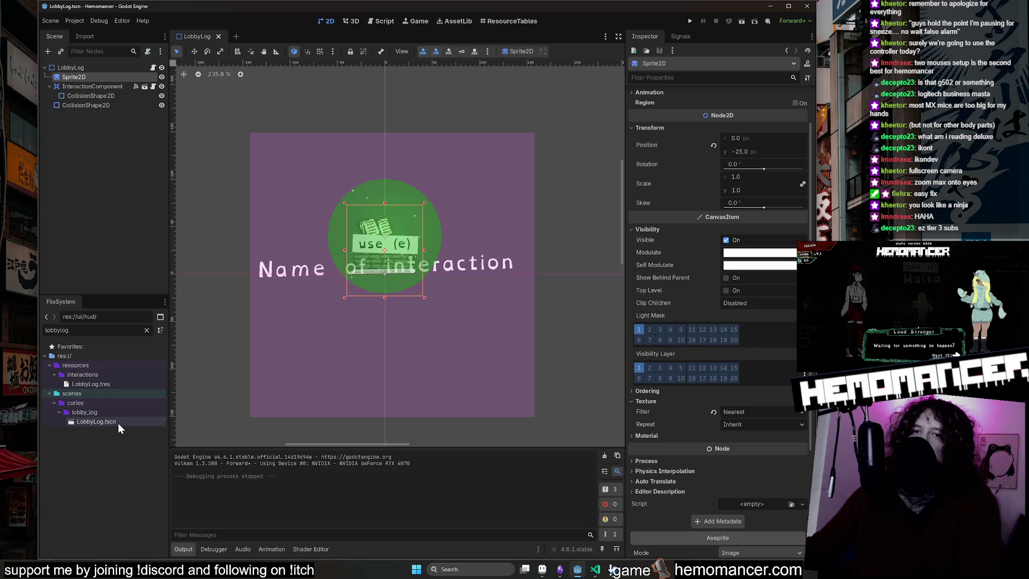
click(118, 422)
click(146, 330)
scroll(117, 432, down, 1)
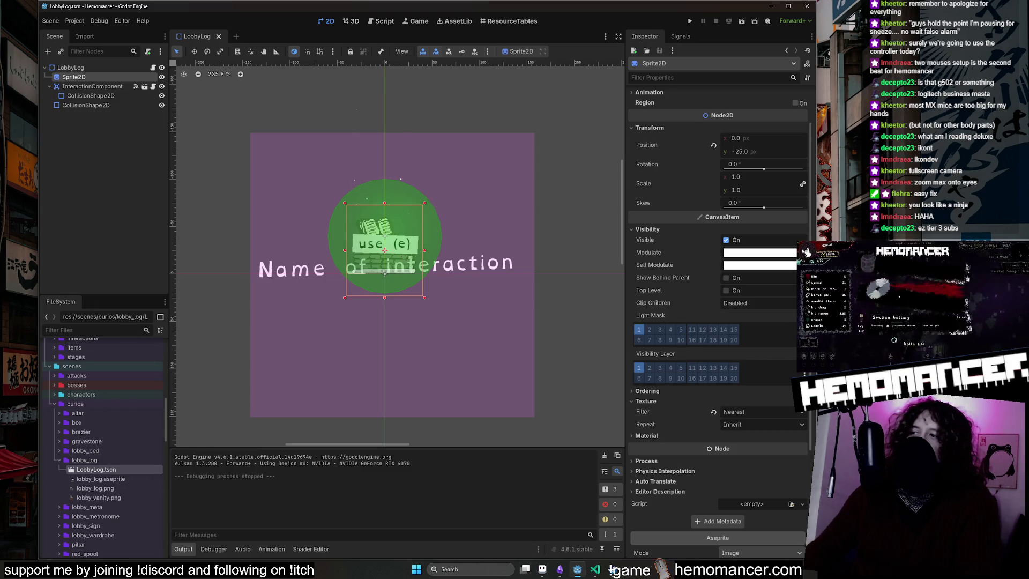
text(LogMenu)
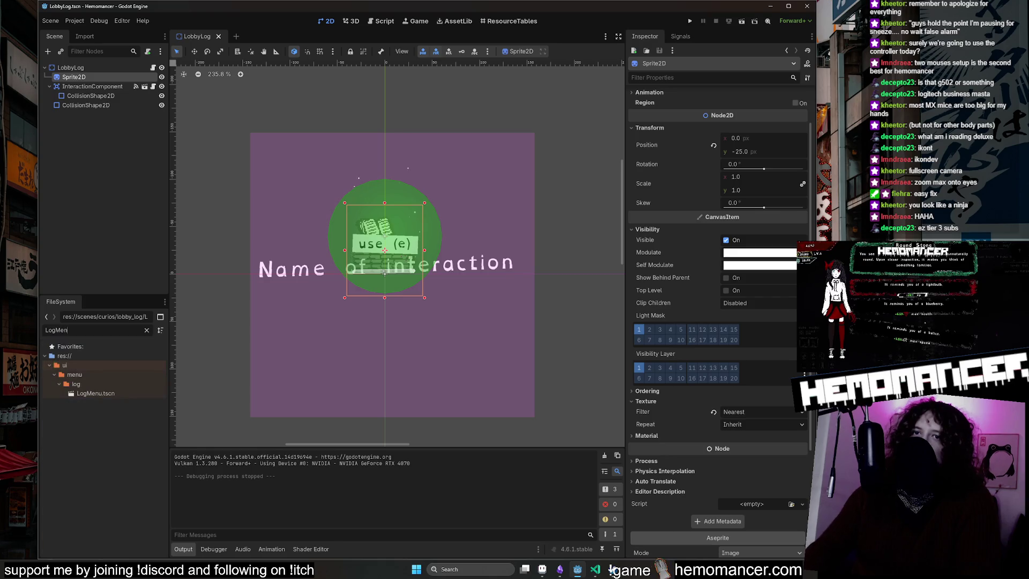
double_click(128, 393)
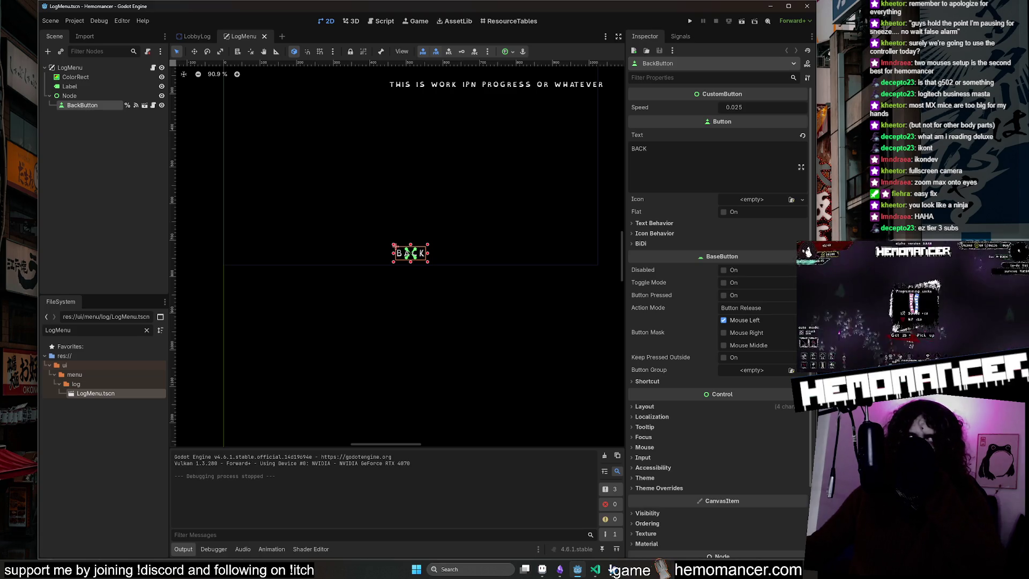
Step: Delete the work-in-progress Label node from the LogMenu scene
click(612, 569)
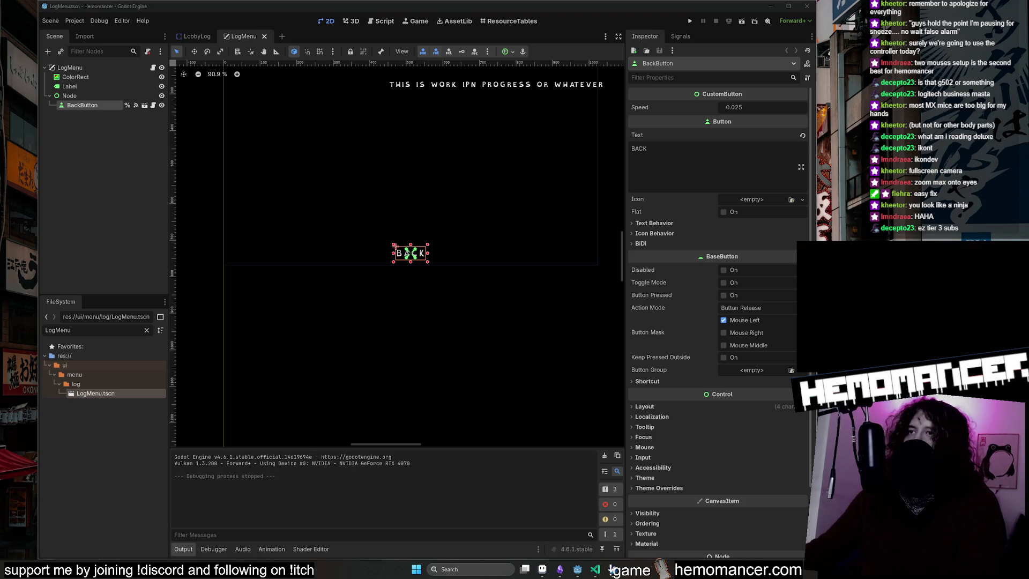
click(526, 90)
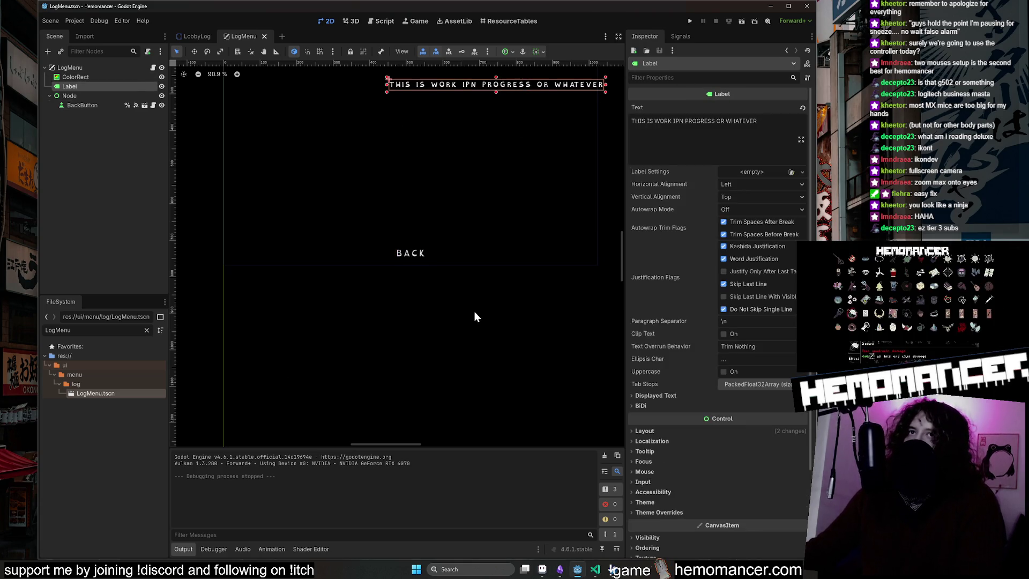
scroll(474, 316, up, 3)
click(122, 85)
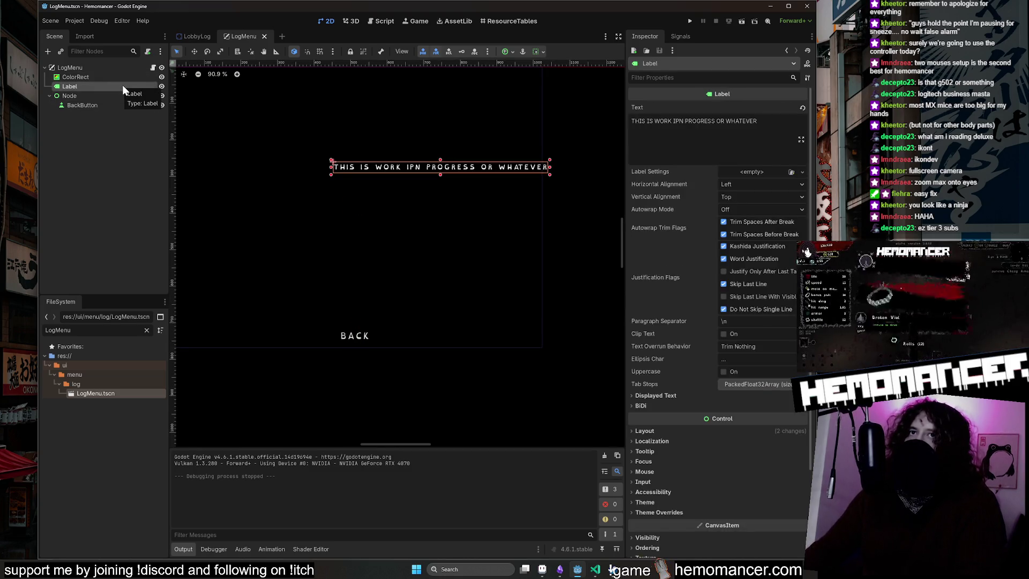
key(Delete)
click(490, 296)
Step: Select the LogMenu root node and snip a screenshot of the empty menu canvas
click(75, 77)
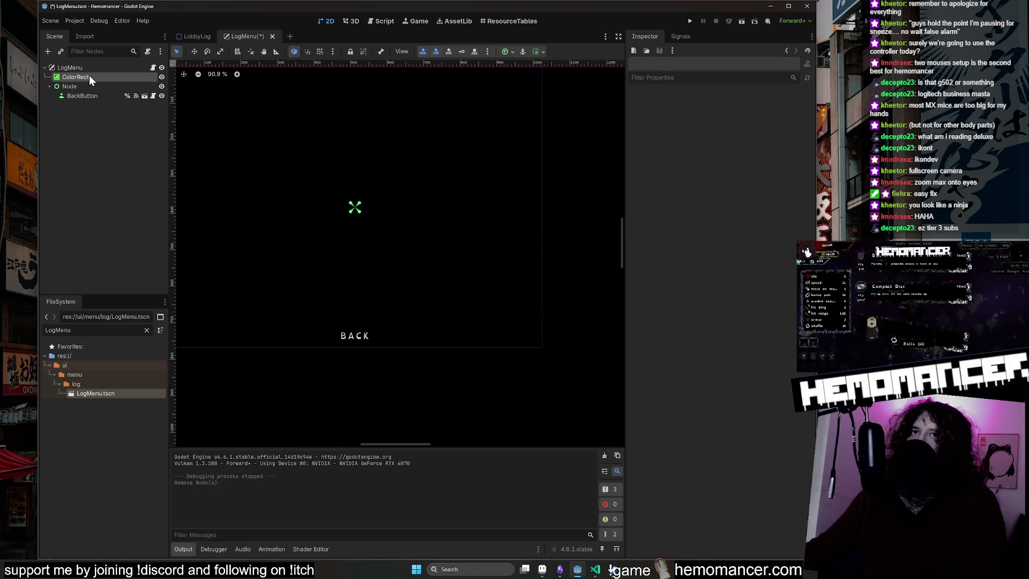
drag(596, 190, 603, 195)
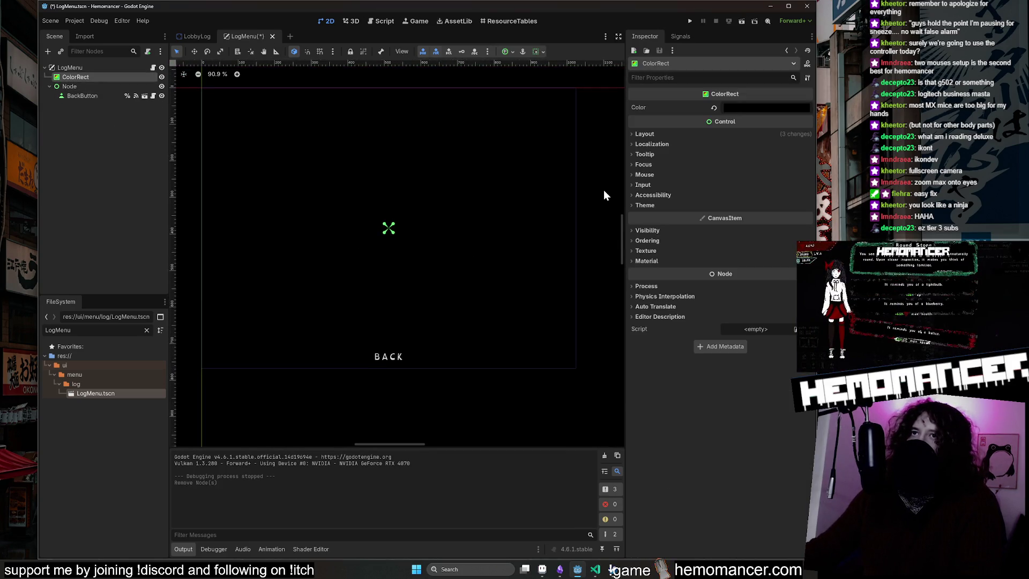
click(71, 68)
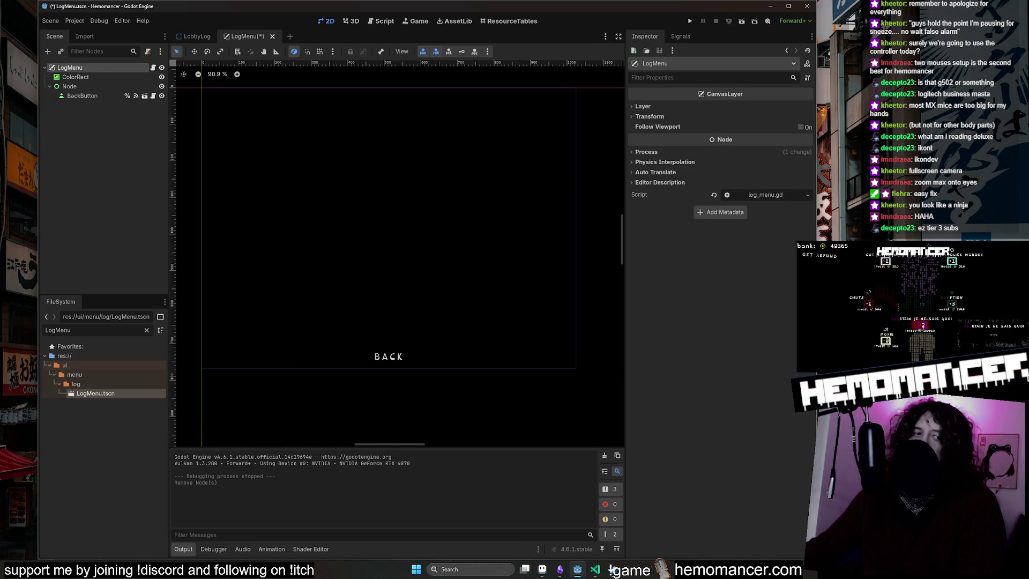
click(611, 571)
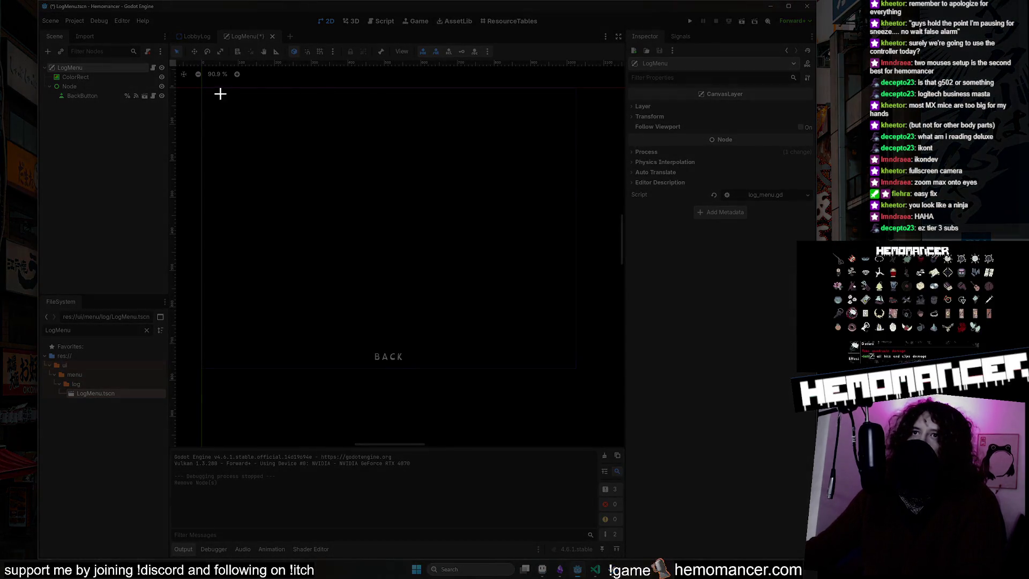
mouse_move(200, 85)
mouse_down()
mouse_move(609, 380)
mouse_move(578, 367)
mouse_up()
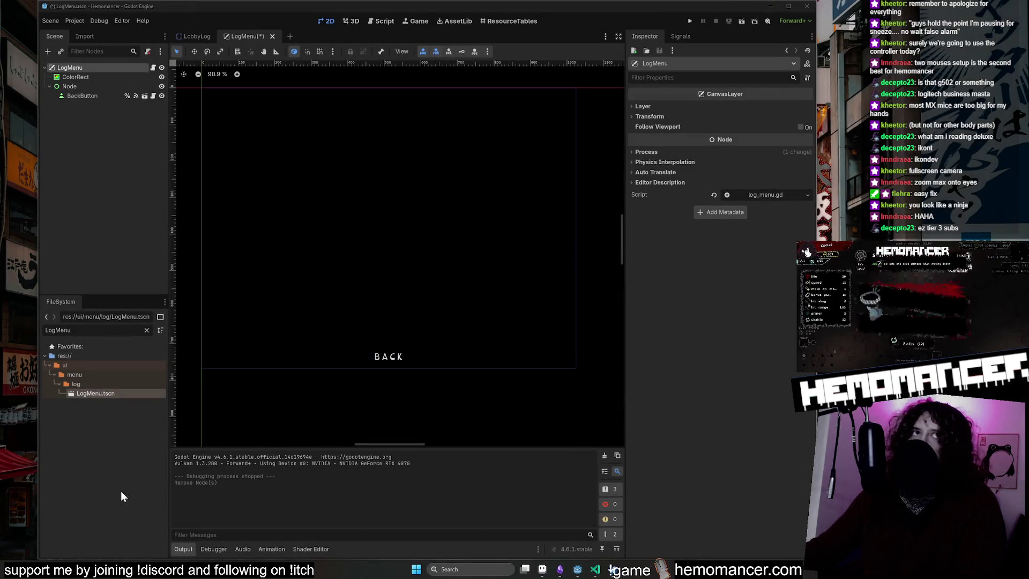
drag(481, 223, 409, 217)
Step: Maximize the screenshot and draw the open book's left and right page outlines in yellow
double_click(409, 217)
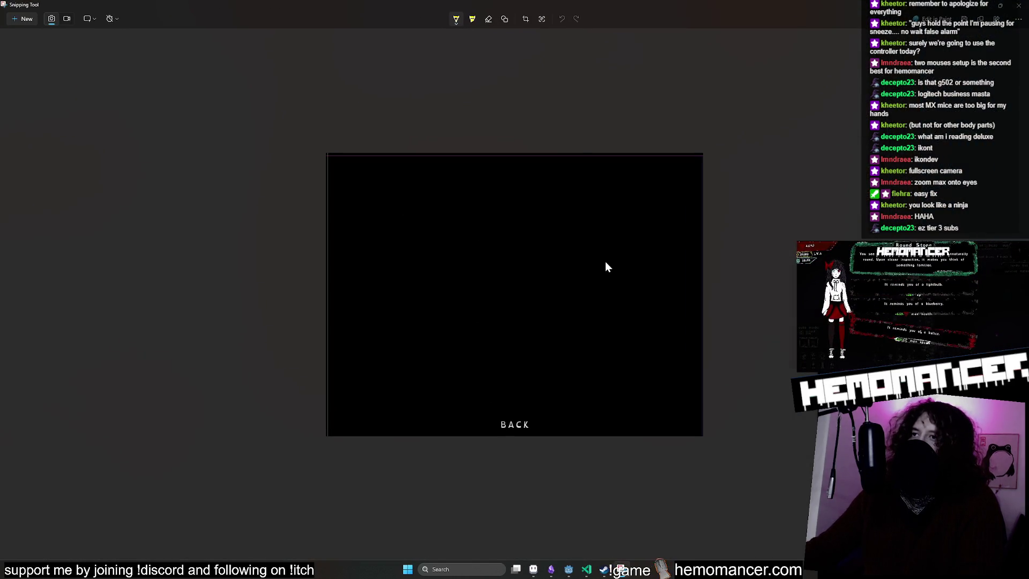
click(788, 266)
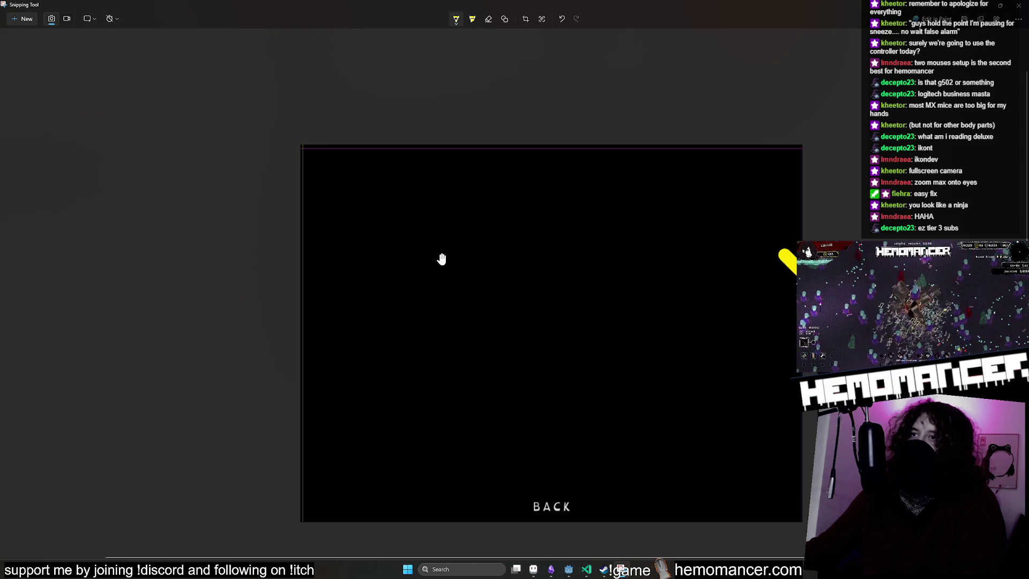
key(ctrl+z)
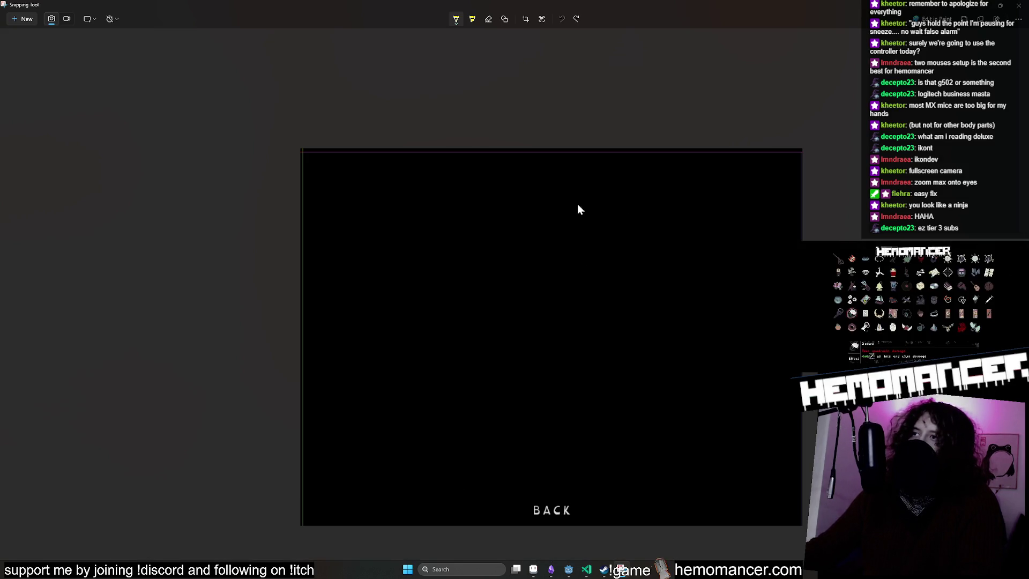
drag(532, 177, 533, 406)
drag(534, 169, 495, 164)
key(ctrl+z)
key(ctrl+z)
mouse_move(535, 212)
mouse_down()
mouse_move(536, 440)
mouse_move(484, 189)
mouse_move(354, 212)
mouse_move(353, 456)
mouse_move(517, 439)
mouse_up()
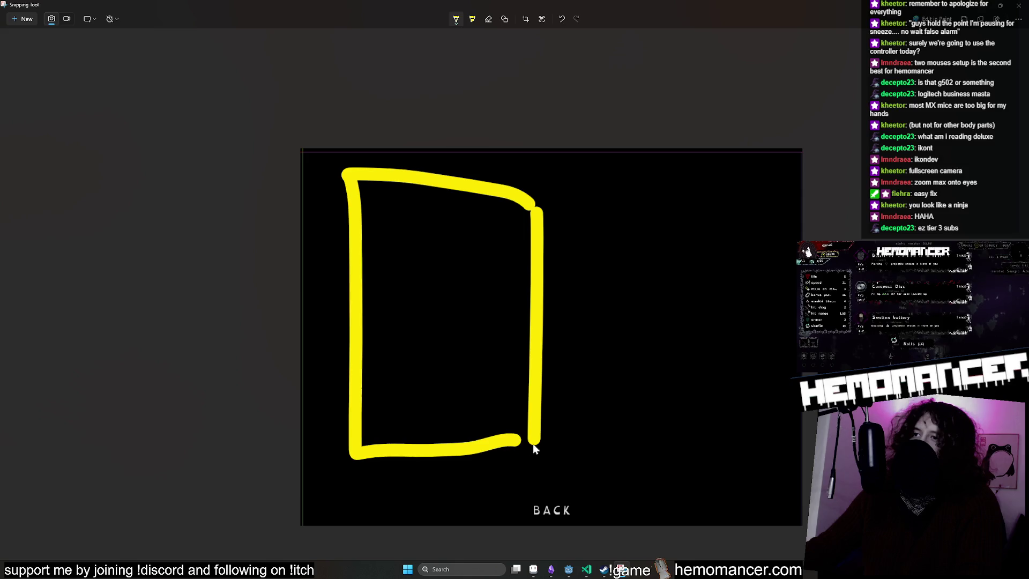
mouse_move(542, 204)
mouse_down()
mouse_move(715, 156)
mouse_move(748, 368)
mouse_move(747, 455)
mouse_move(532, 440)
mouse_up()
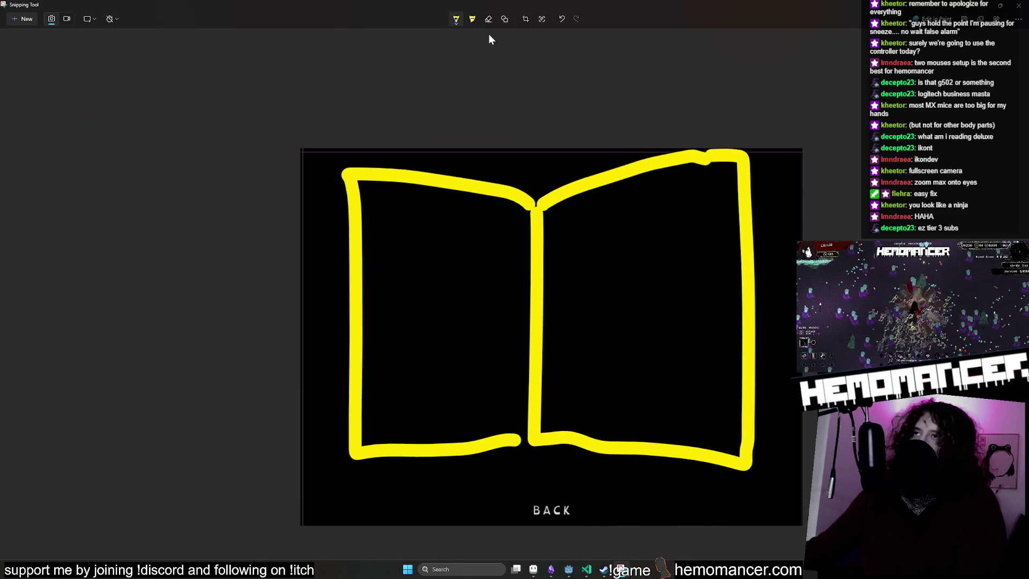
Step: Thin the highlighter stroke and draw wavy text lines on the left page
click(456, 19)
drag(513, 196, 466, 199)
click(461, 227)
drag(512, 225, 386, 231)
drag(393, 270, 425, 311)
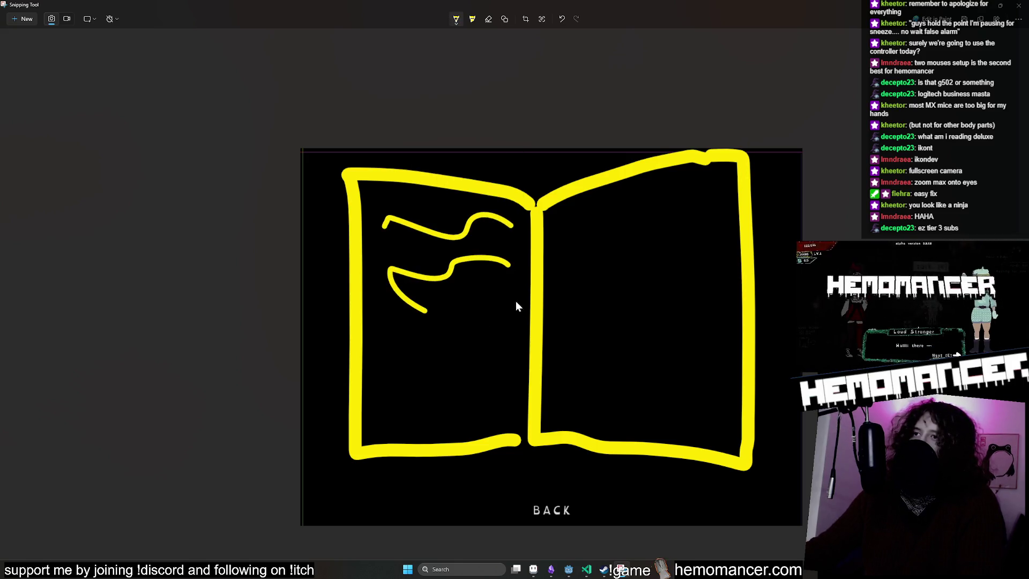
drag(514, 298, 387, 319)
drag(509, 373, 405, 385)
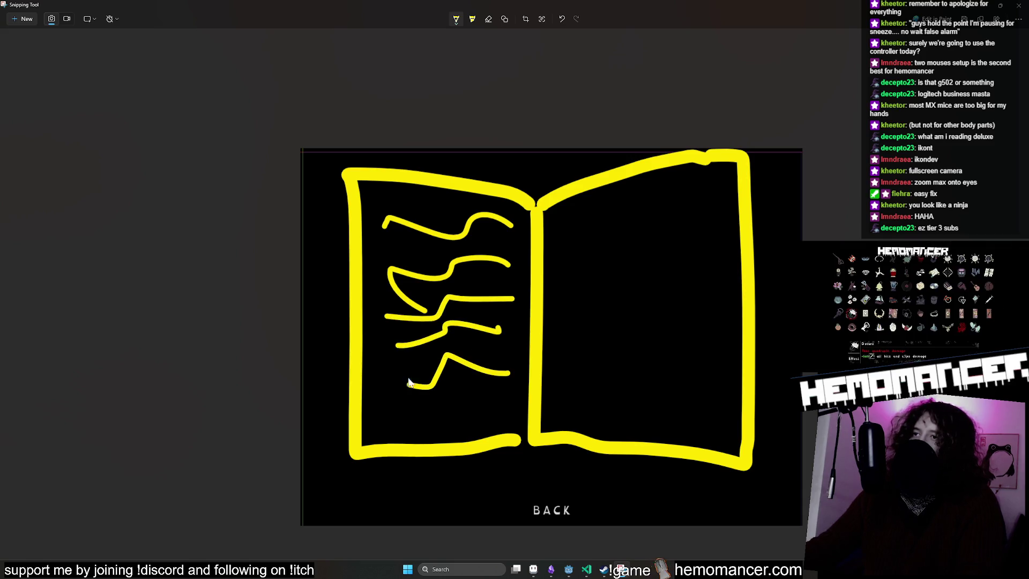
drag(616, 219, 562, 219)
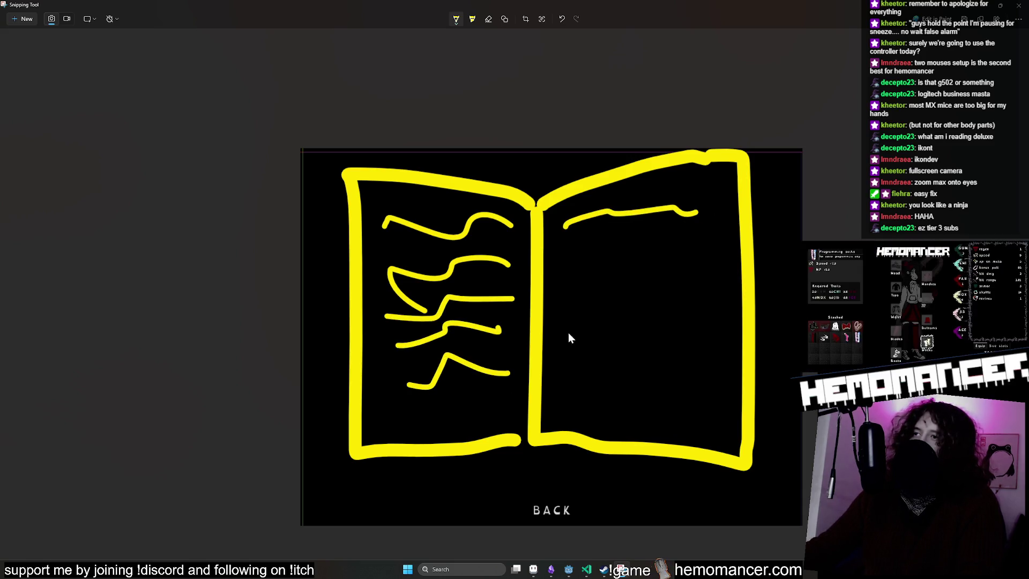
key(ctrl+z)
Step: Draw placeholder text lines and a curved icon box on the right page, then switch to red
drag(557, 412, 739, 424)
drag(566, 384, 710, 387)
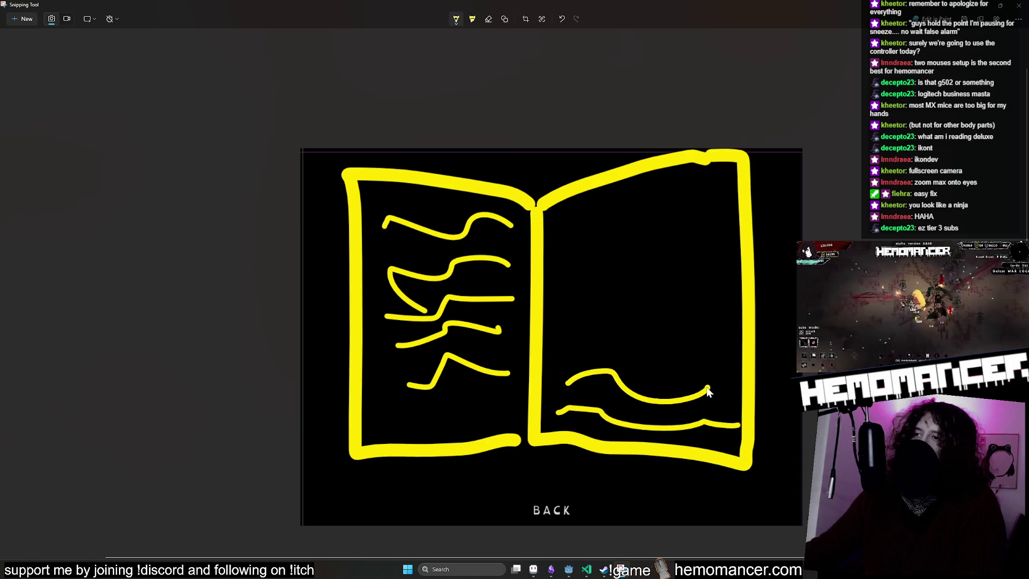
drag(587, 339, 667, 336)
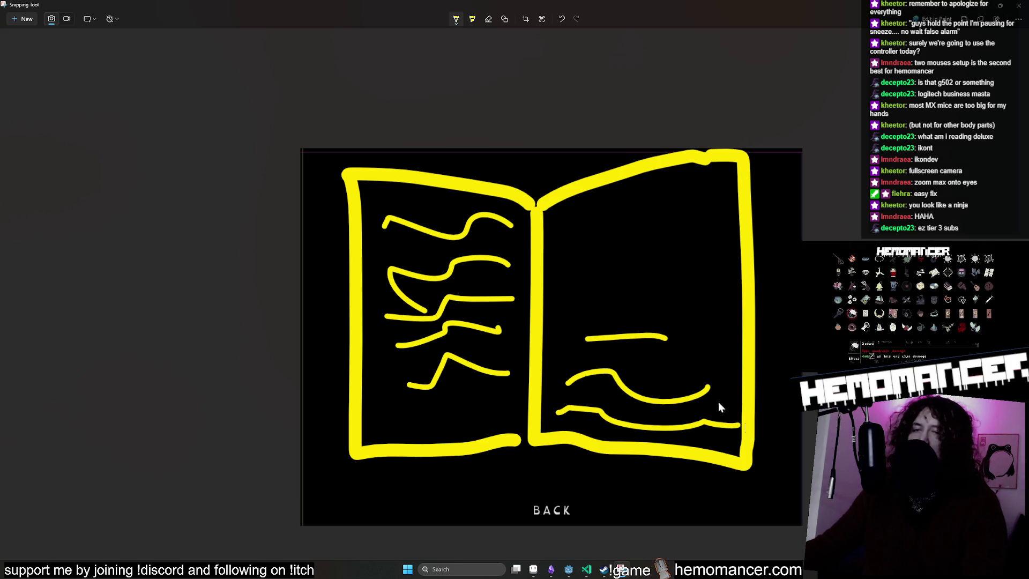
mouse_move(653, 202)
mouse_down()
mouse_move(659, 296)
mouse_move(744, 292)
mouse_move(640, 144)
mouse_up()
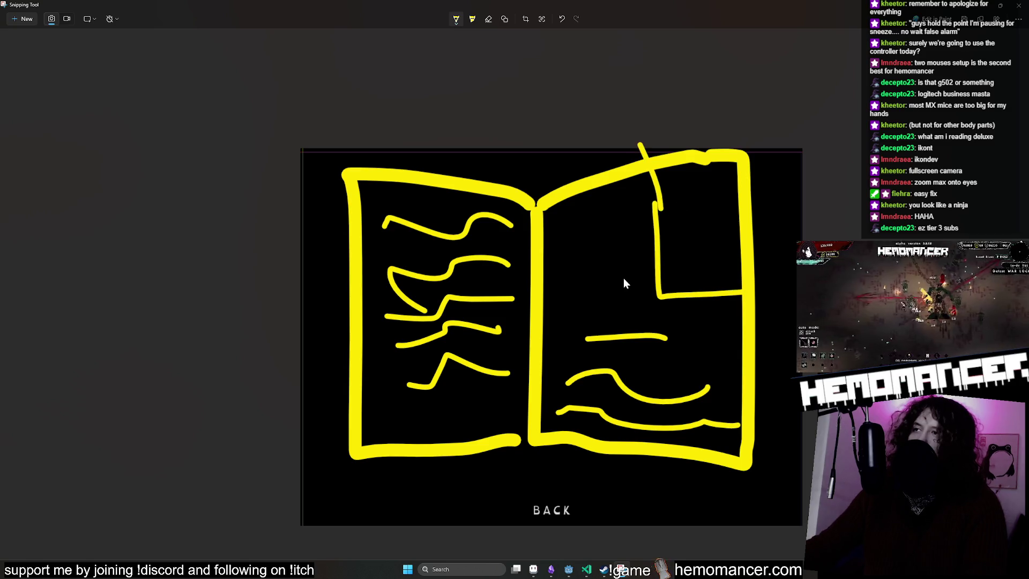
drag(625, 279, 573, 281)
key(ctrl+z)
key(ctrl+z)
key(ctrl+z)
drag(638, 174, 686, 298)
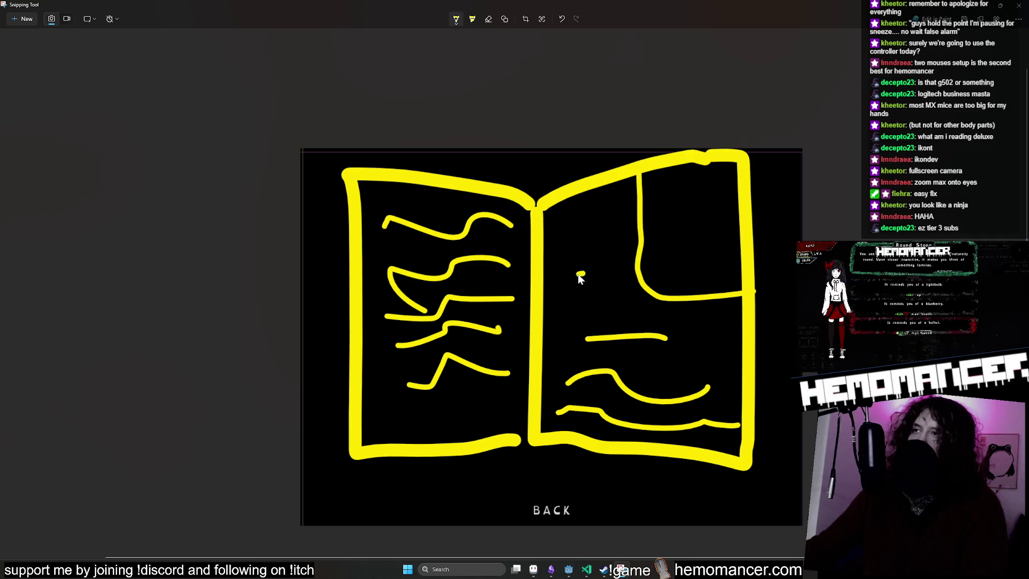
drag(553, 278, 632, 291)
drag(557, 236, 619, 243)
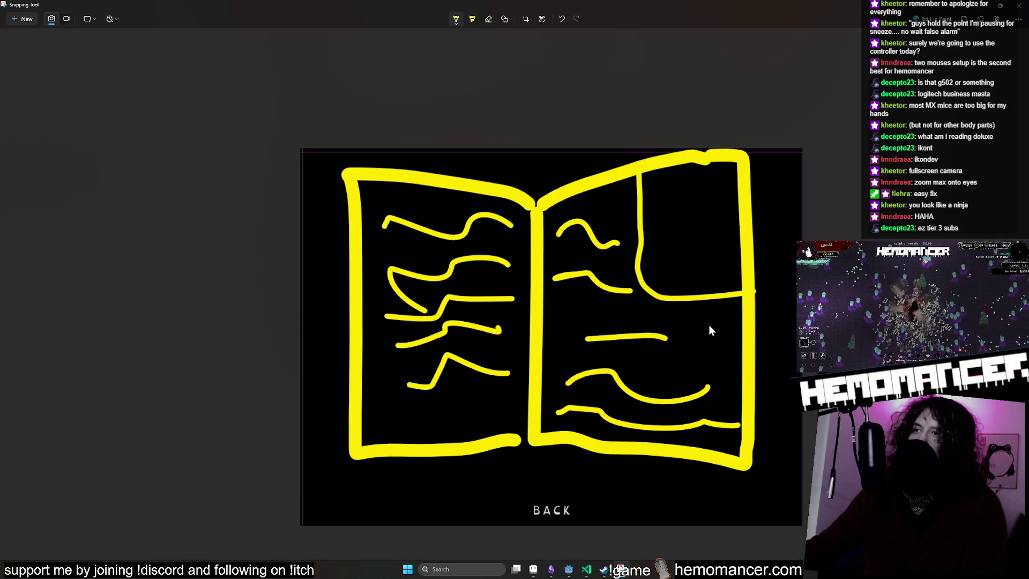
click(456, 20)
click(429, 79)
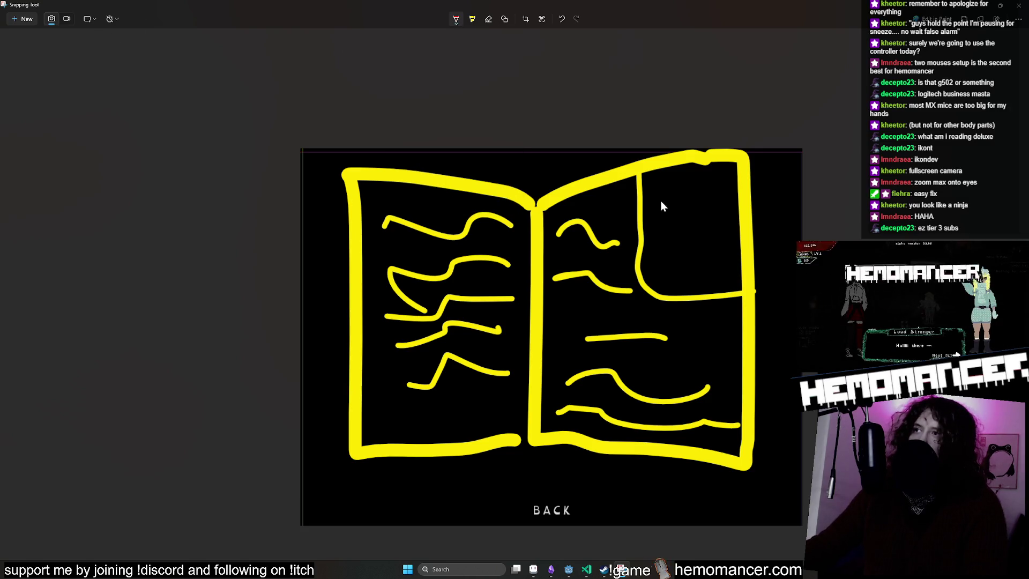
Step: Write the NAME, ICON and DESC labels in red on the right page
mouse_move(695, 207)
mouse_down()
mouse_move(699, 230)
mouse_move(716, 217)
mouse_move(743, 221)
mouse_up()
mouse_move(547, 249)
mouse_down()
mouse_move(576, 239)
mouse_move(589, 249)
mouse_move(637, 219)
mouse_up()
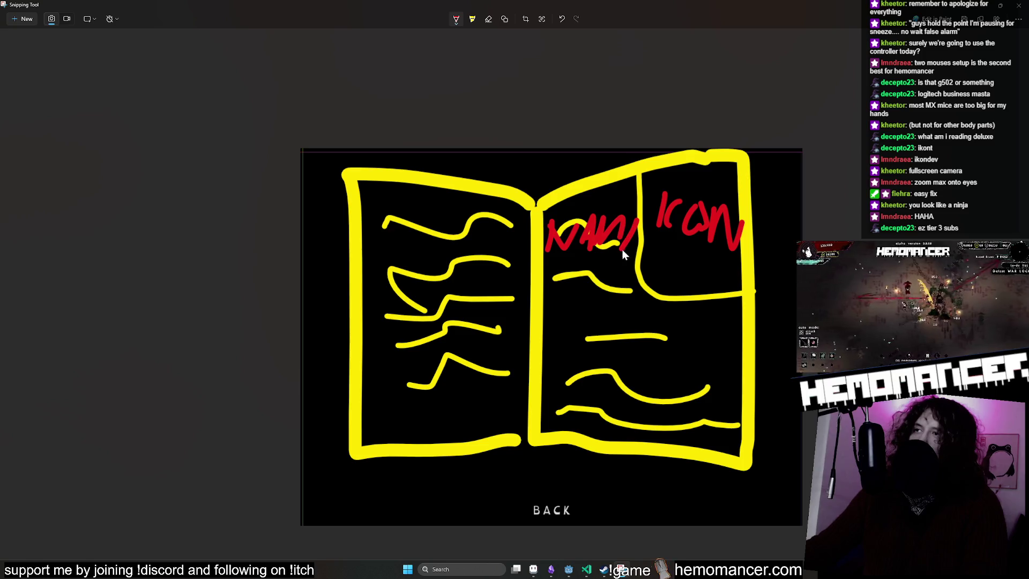
drag(621, 254, 664, 243)
drag(580, 342, 643, 351)
drag(620, 339, 652, 332)
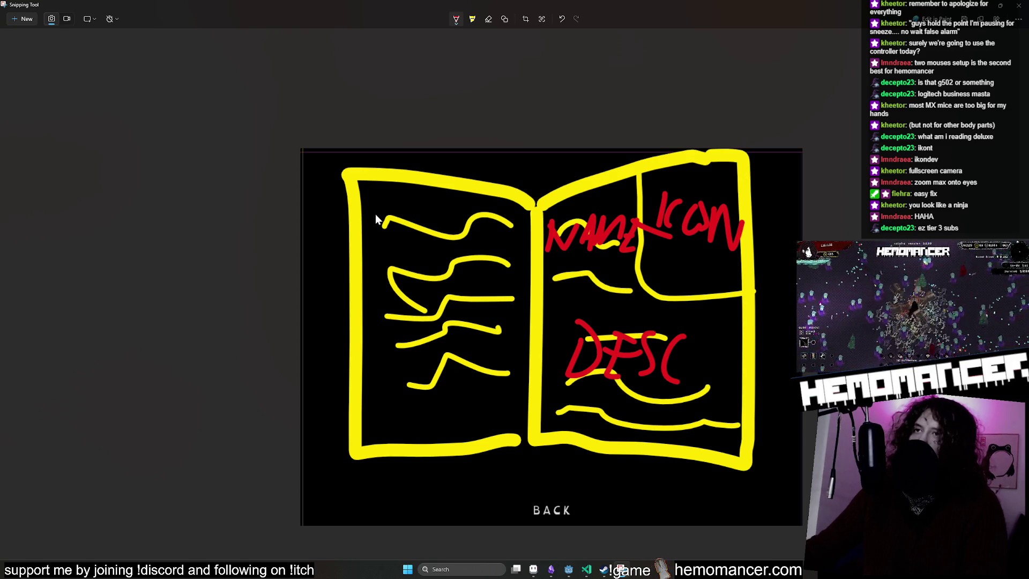
Step: Label the left page LEGEND and TABS, and write CLAW below DESC
mouse_move(383, 192)
mouse_down()
mouse_move(378, 232)
mouse_move(421, 221)
mouse_move(431, 251)
mouse_move(481, 238)
mouse_move(504, 273)
mouse_up()
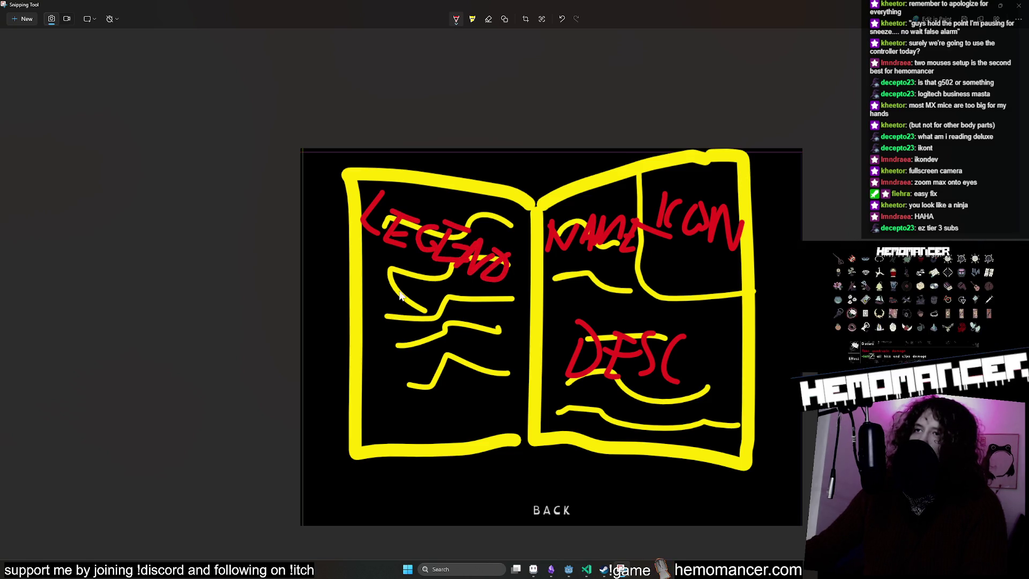
mouse_move(385, 313)
mouse_down()
mouse_move(370, 342)
mouse_move(402, 306)
mouse_move(425, 359)
mouse_up()
drag(435, 322, 431, 360)
drag(474, 332, 428, 375)
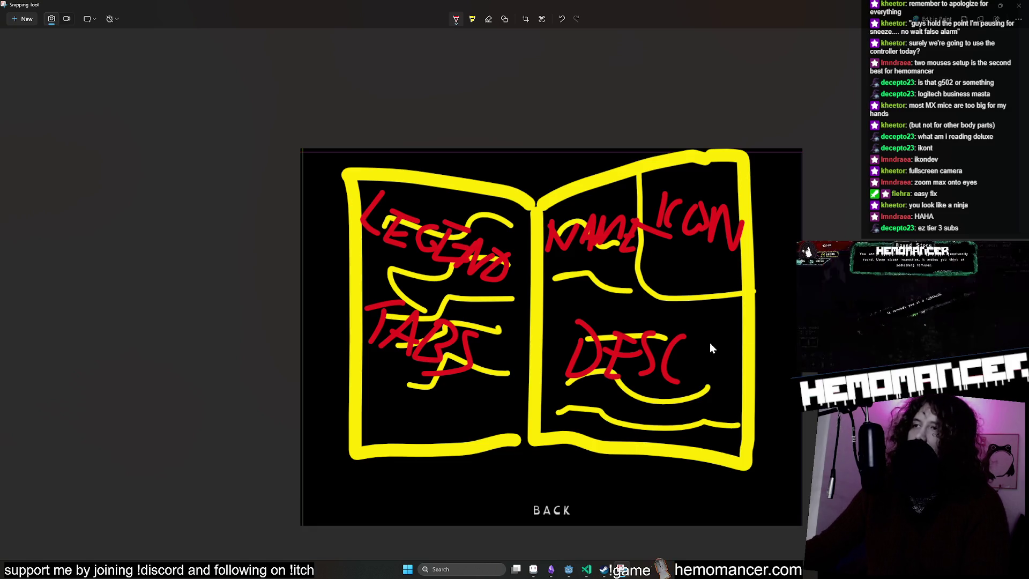
mouse_move(603, 409)
mouse_down()
mouse_move(587, 415)
mouse_move(600, 431)
mouse_up()
mouse_move(614, 411)
mouse_down()
mouse_move(606, 430)
mouse_move(676, 447)
mouse_move(702, 421)
mouse_up()
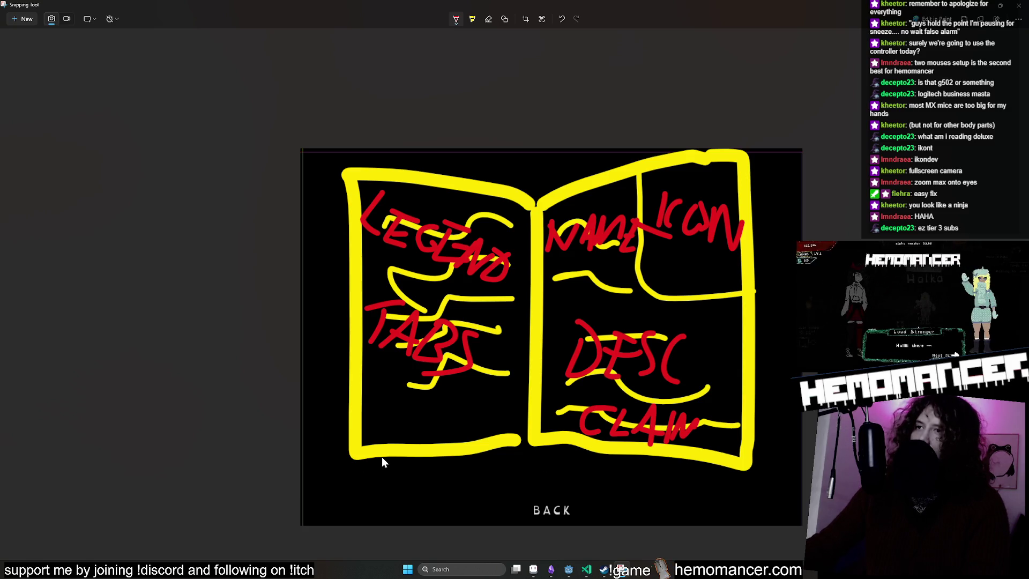
Step: Add red and cyan scribbles below the book and copy the annotated image
mouse_move(394, 456)
mouse_down()
mouse_move(375, 464)
mouse_move(379, 487)
mouse_move(398, 458)
mouse_move(412, 498)
mouse_move(450, 455)
mouse_up()
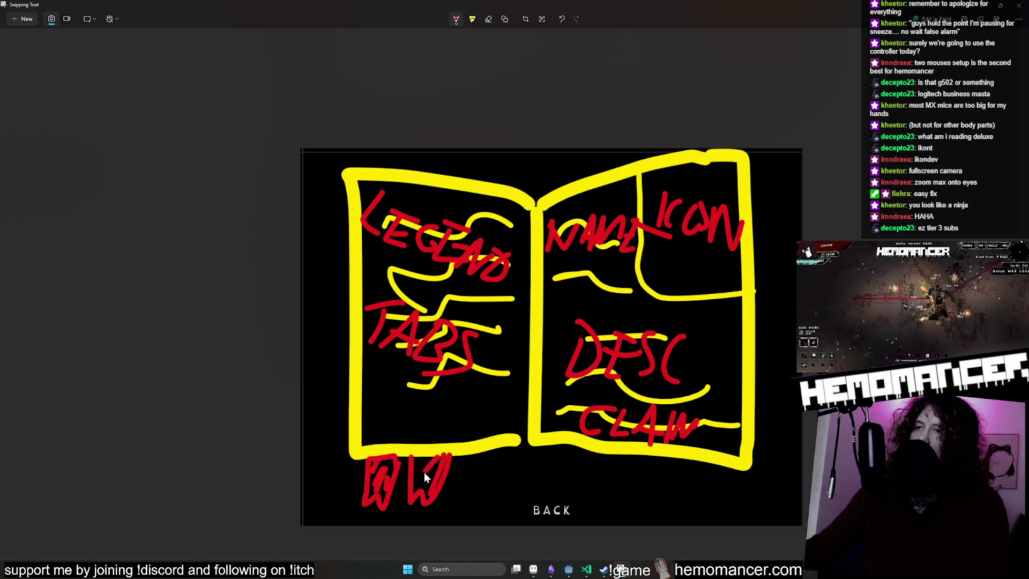
click(456, 19)
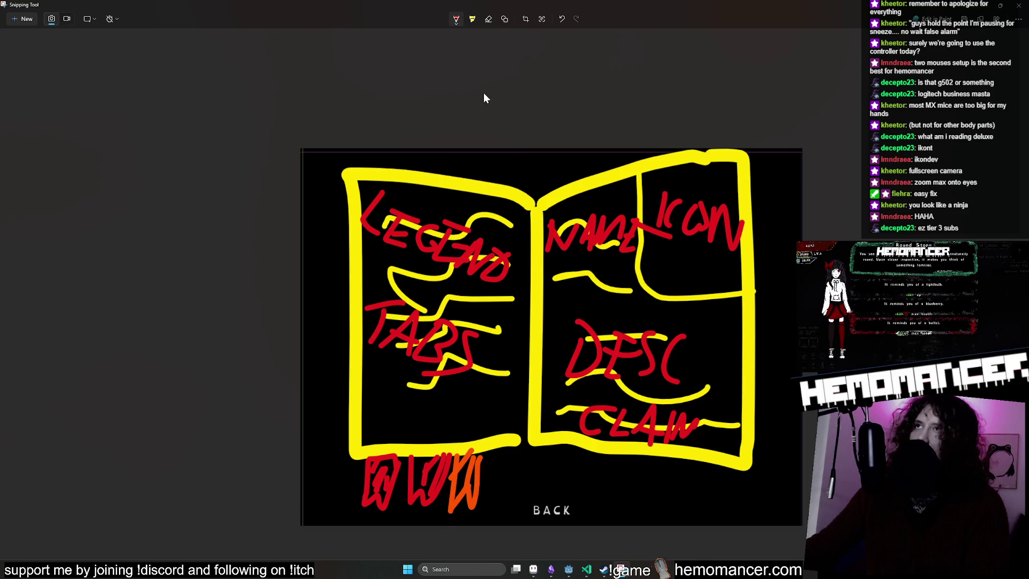
click(455, 19)
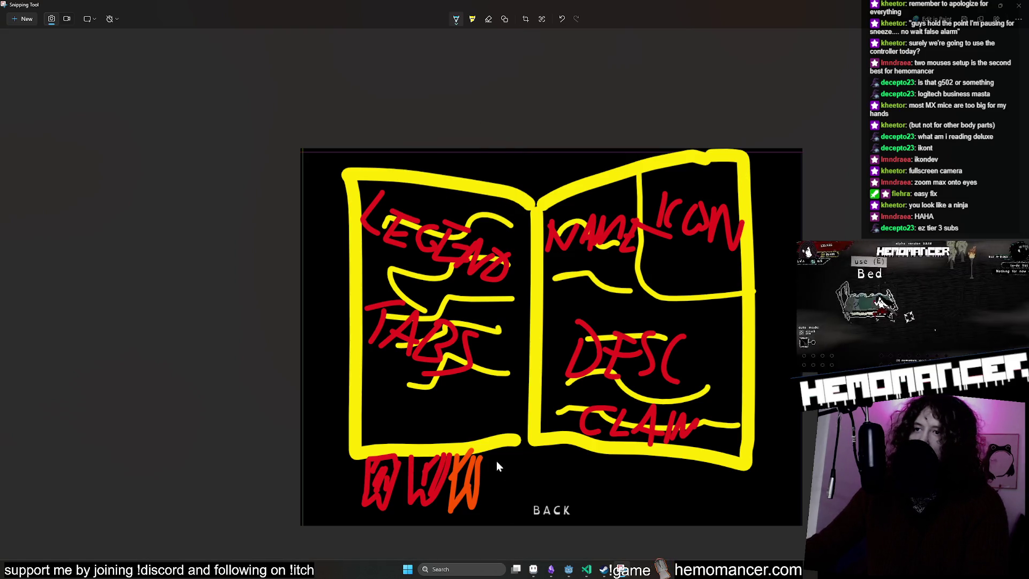
drag(508, 445, 505, 490)
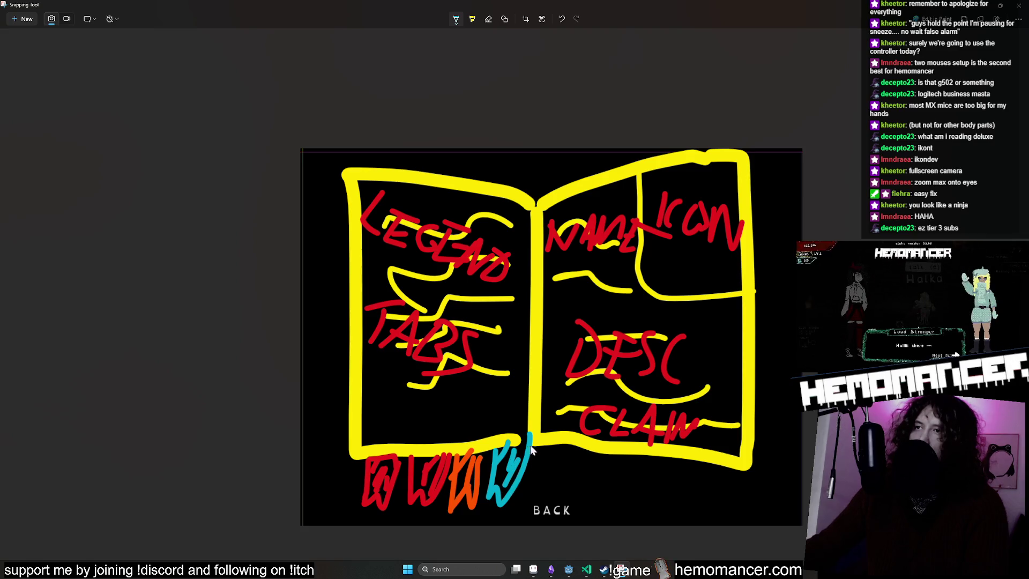
right_click(641, 239)
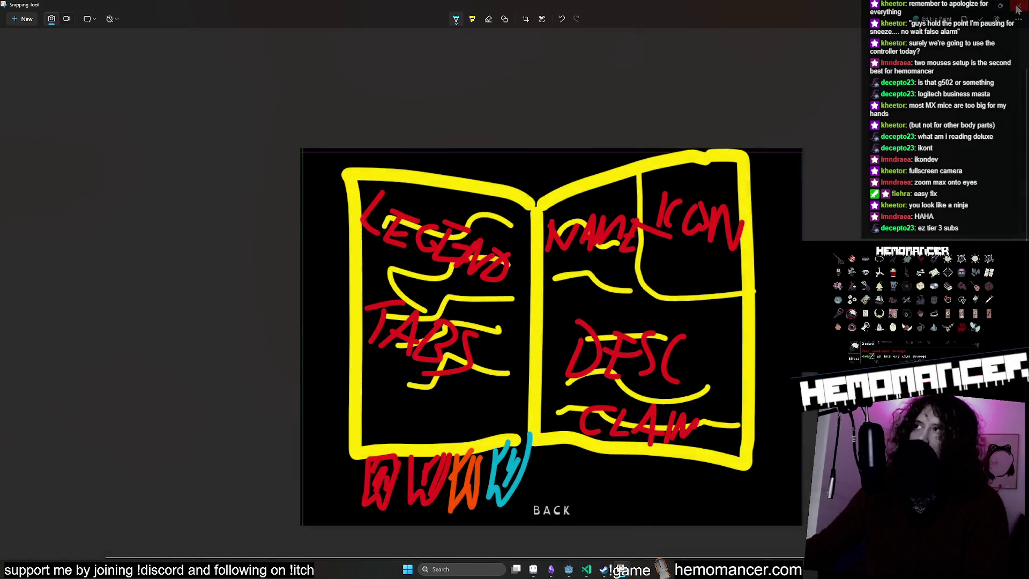
key(alt+Tab)
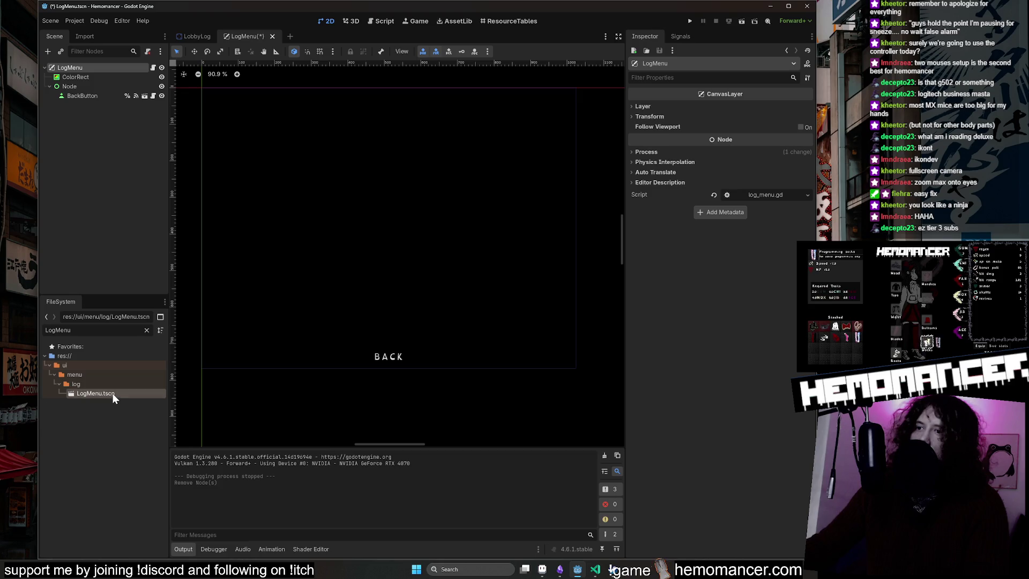
Step: Paste the book sketch into a new Aseprite sprite and save it into Desktop > Godot
click(541, 568)
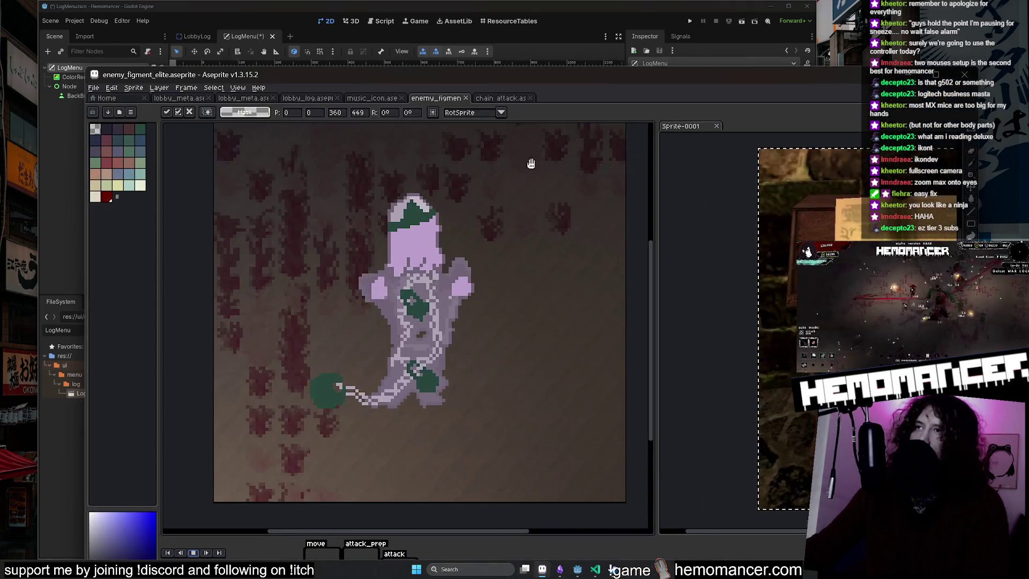
key(ctrl+n)
click(510, 447)
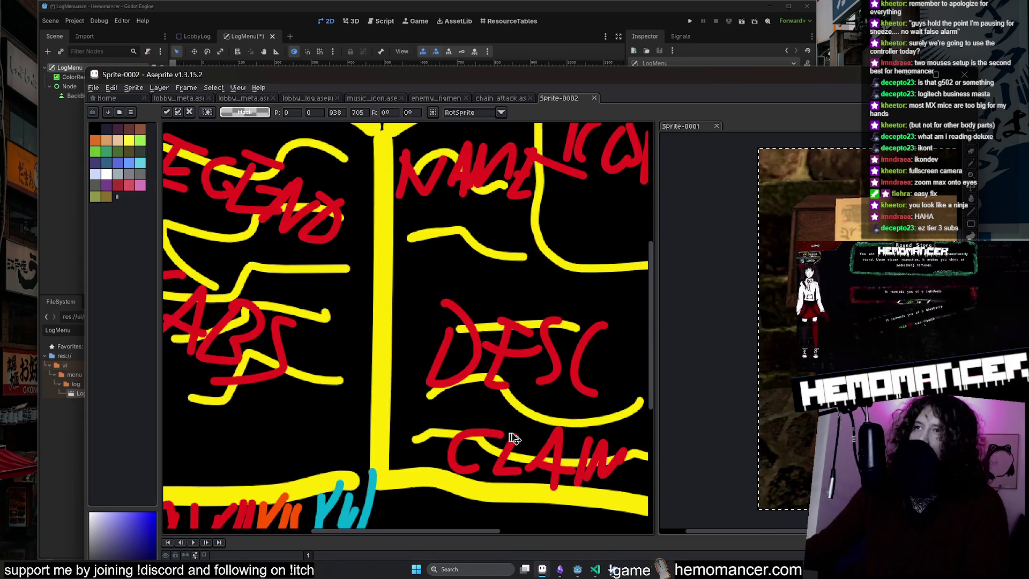
key(ctrl+v)
scroll(473, 214, down, 3)
click(474, 192)
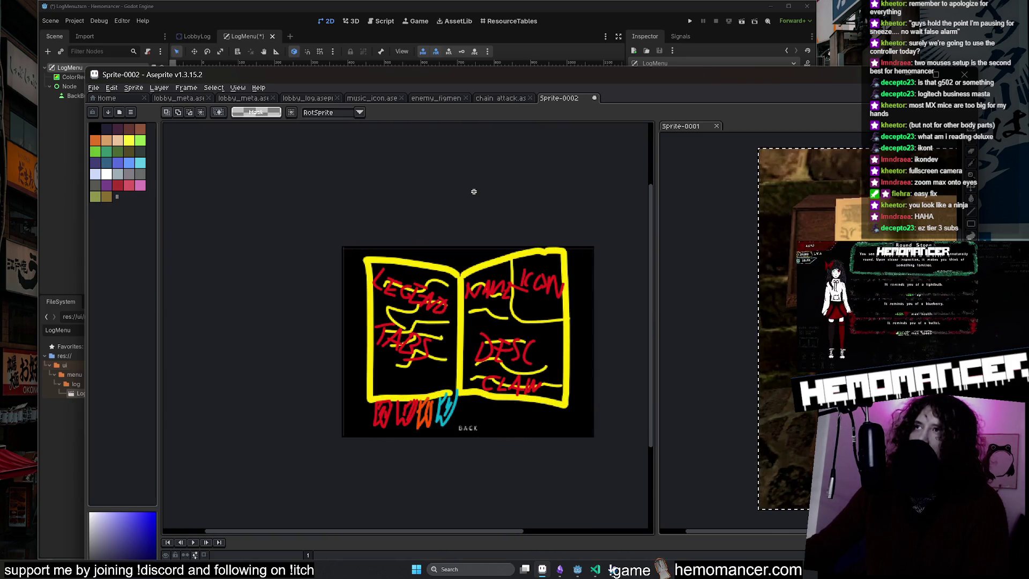
key(ctrl+s)
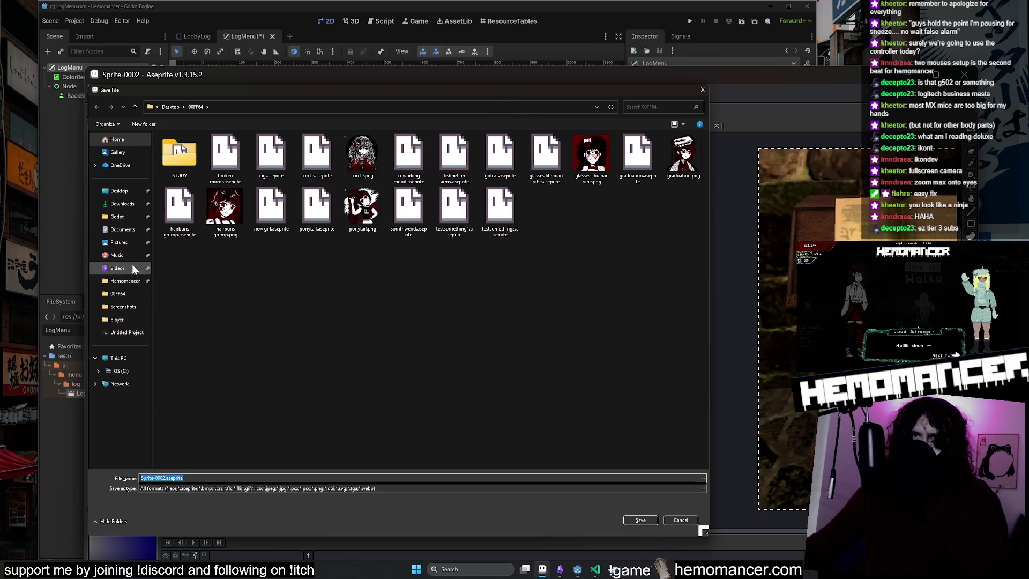
click(118, 216)
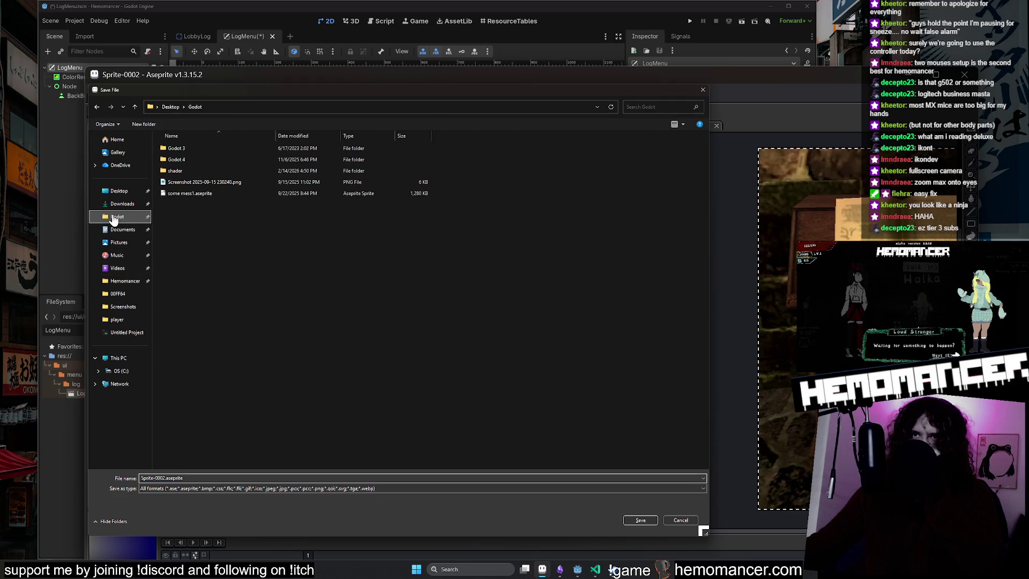
Step: Browse into Godot Projects > Hemomancer, explore scenes > curios > lobby_log, and return to Hemomancer
click(189, 170)
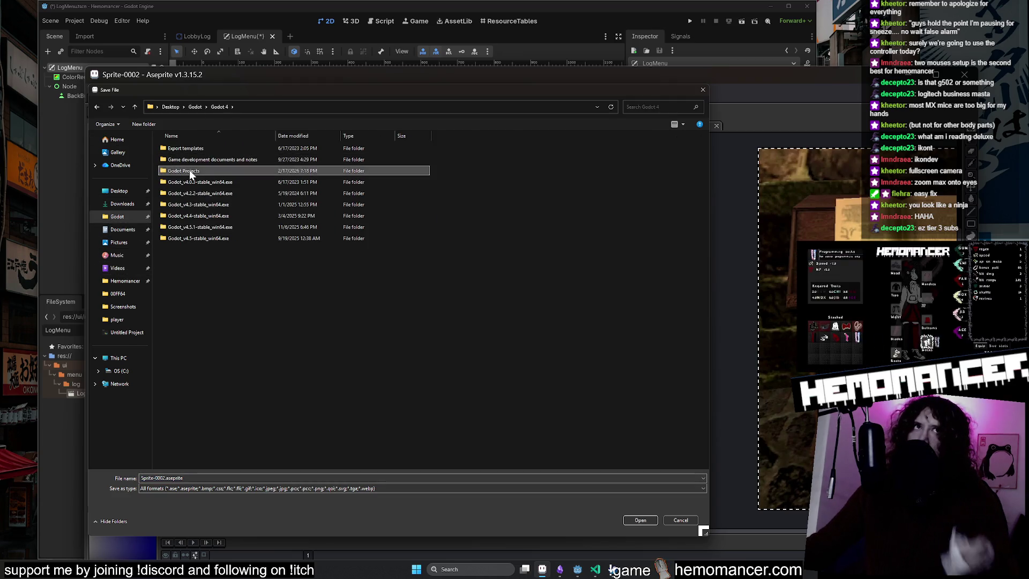
double_click(189, 169)
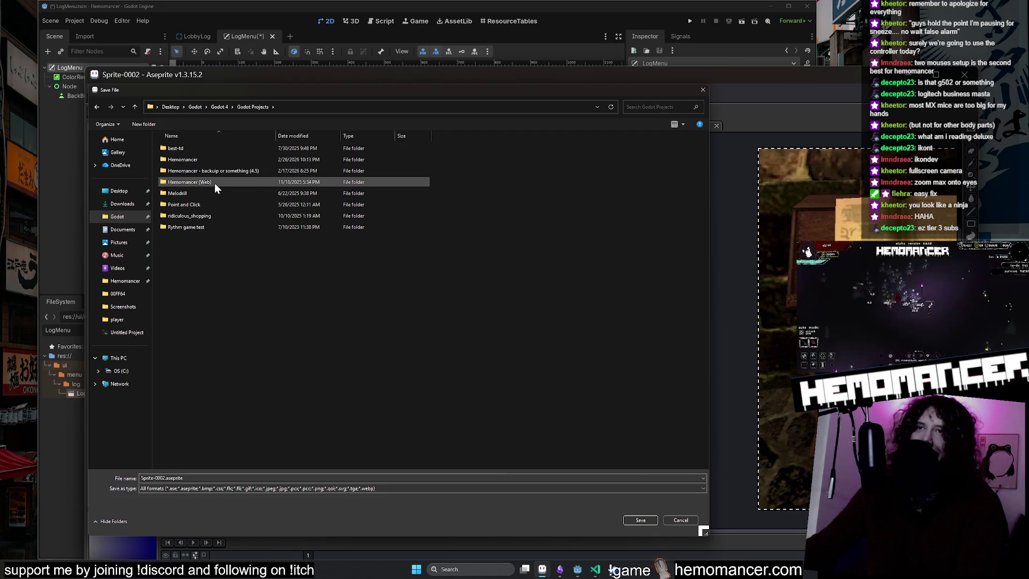
double_click(210, 160)
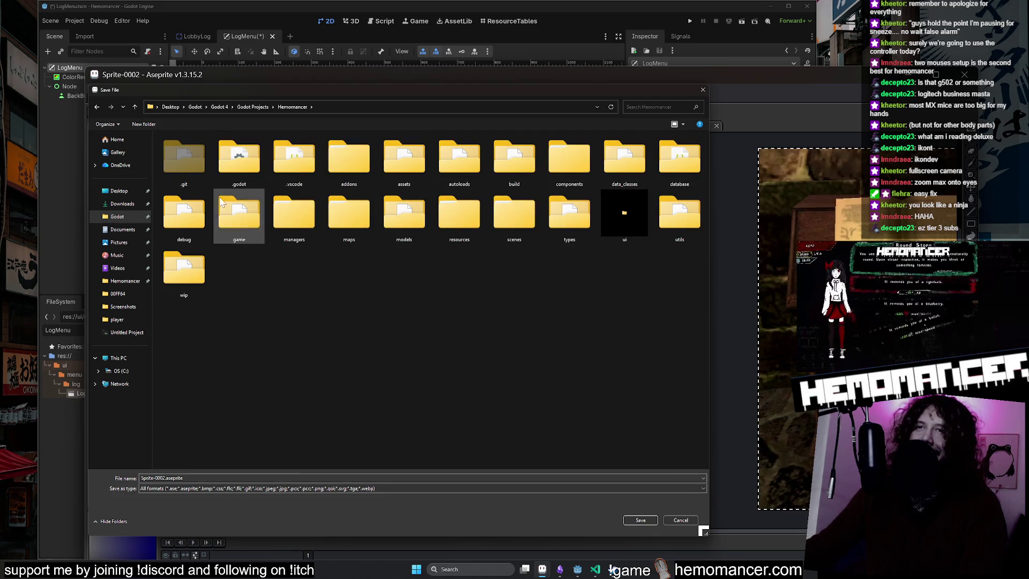
double_click(497, 227)
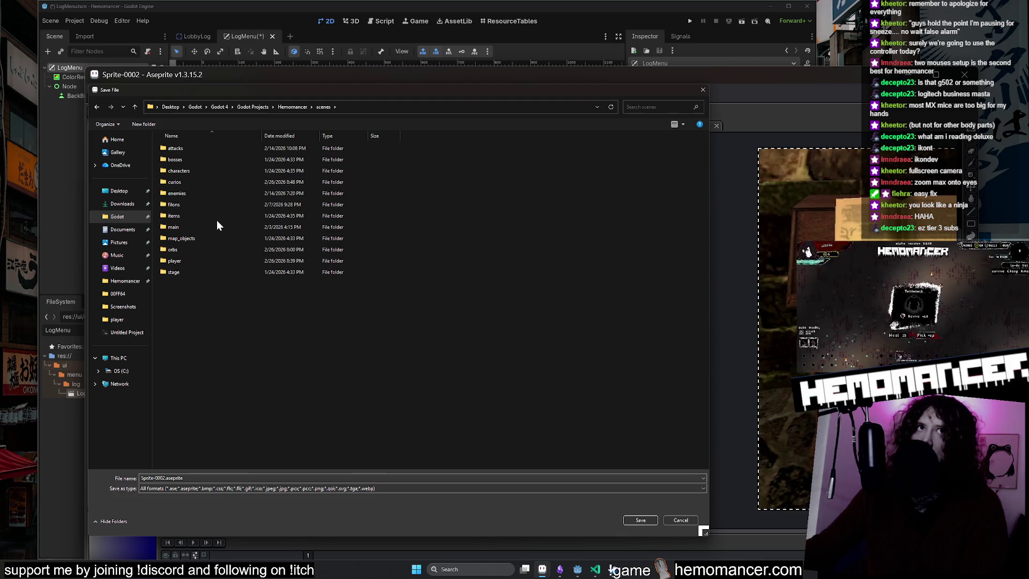
double_click(204, 184)
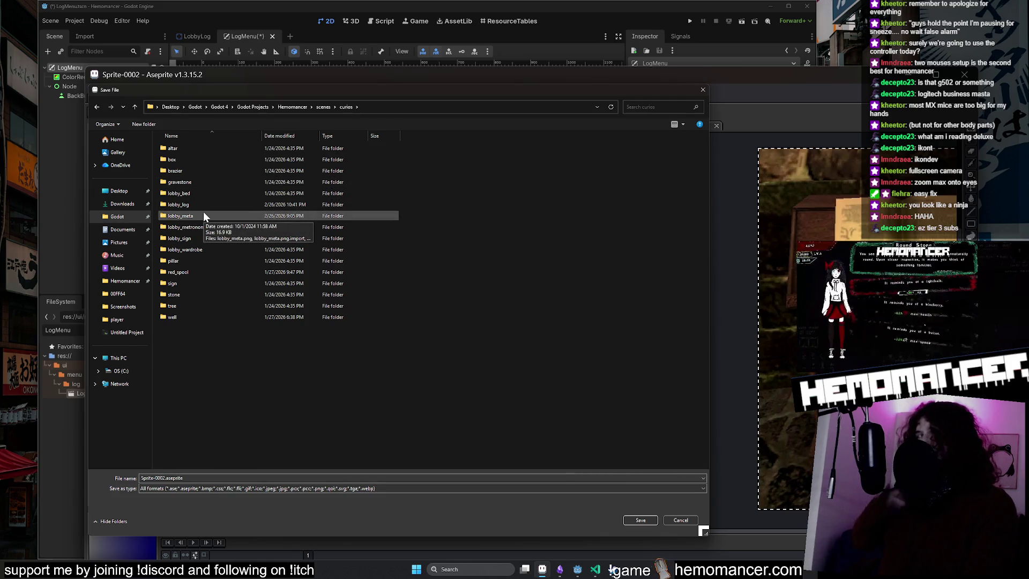
double_click(218, 204)
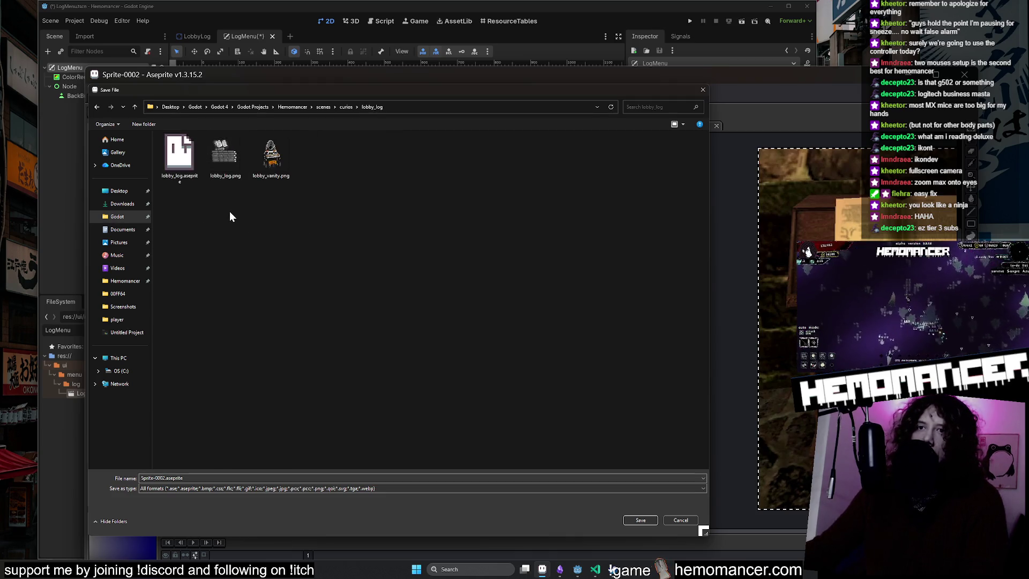
click(97, 106)
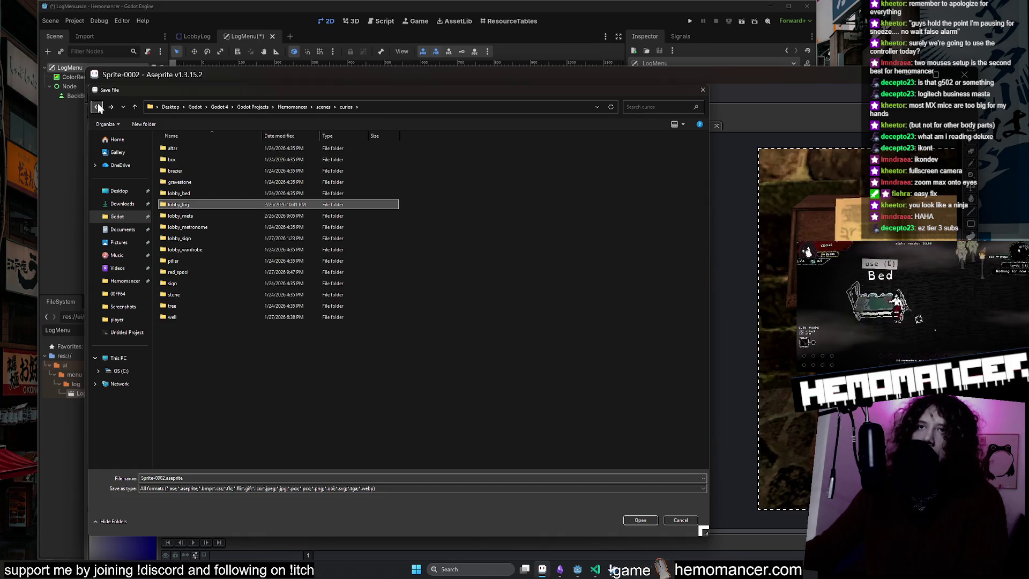
click(97, 107)
click(97, 106)
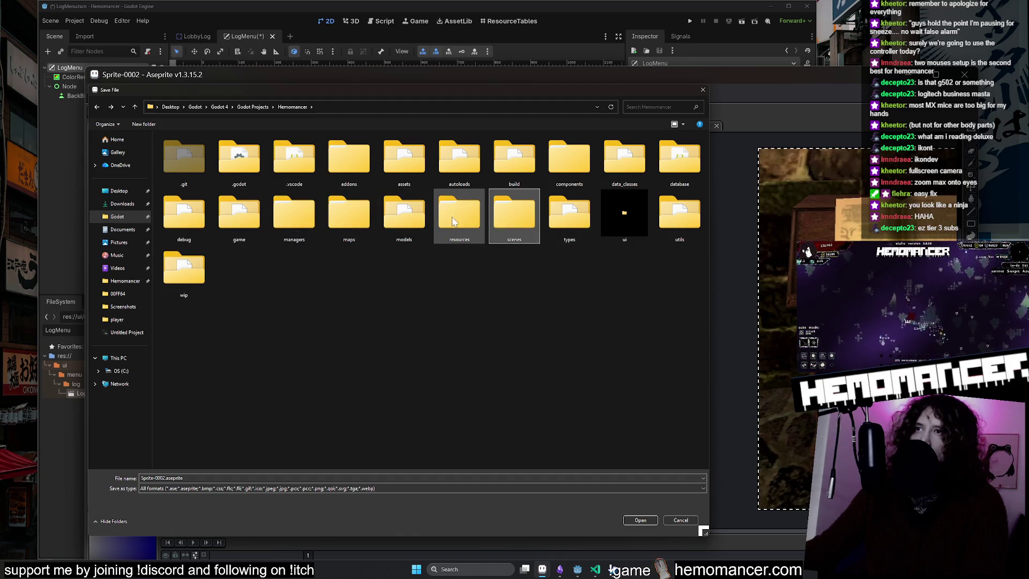
double_click(501, 222)
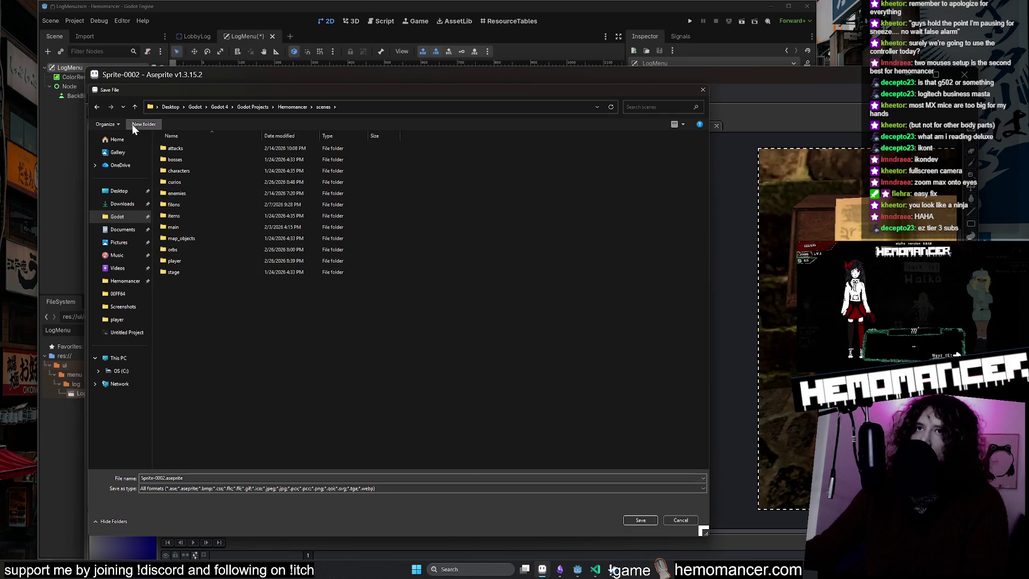
click(93, 107)
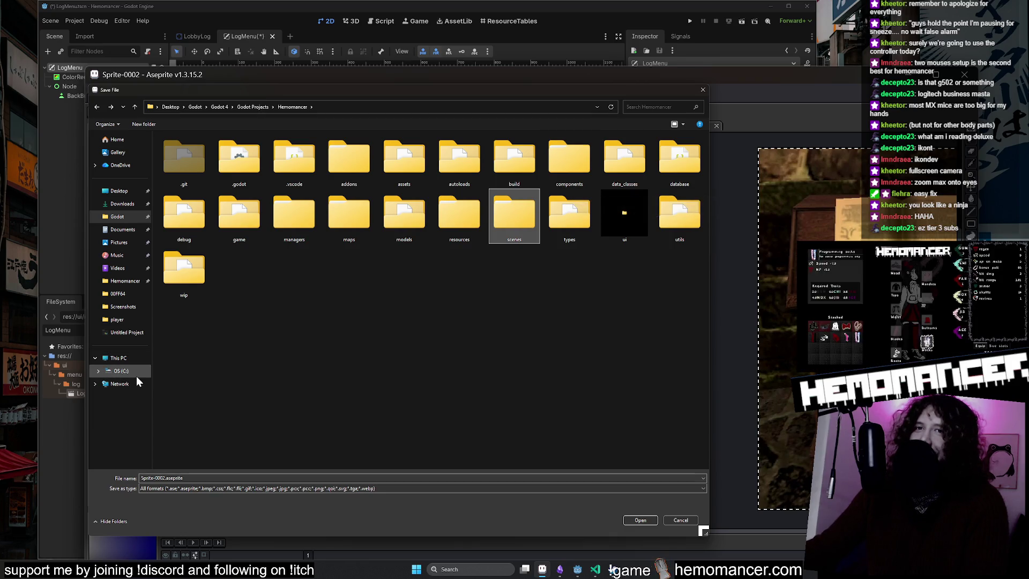
Step: Save the sketch as Sprite-0002.aseprite in Hemomancer's ui/menu/log folder, then return to Godot
click(640, 220)
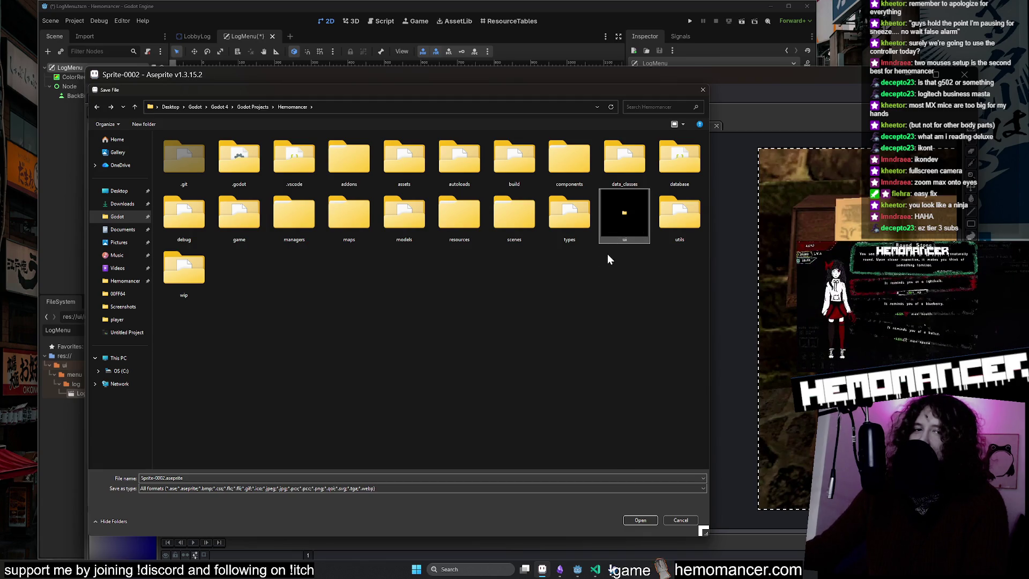
double_click(619, 223)
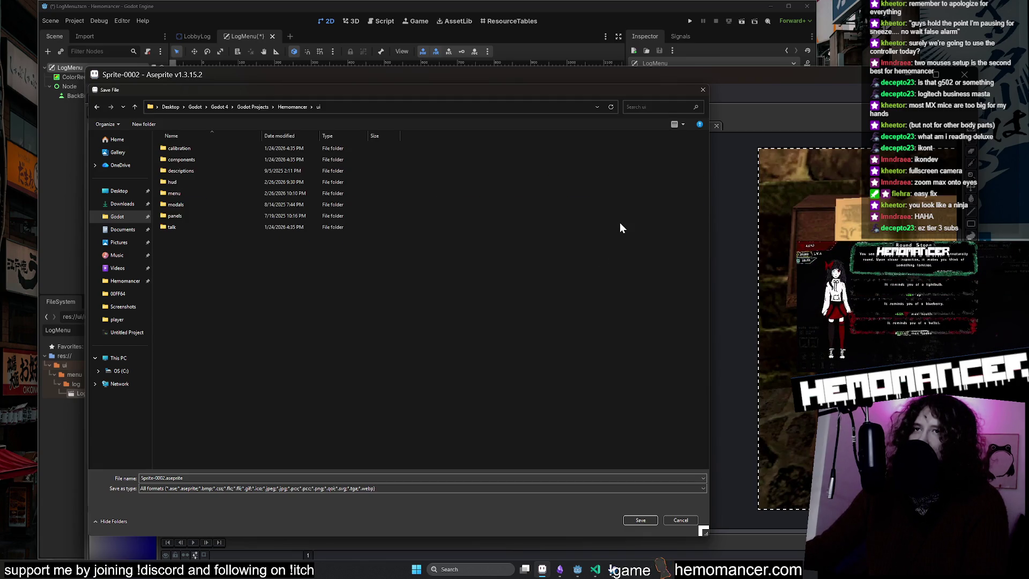
click(224, 196)
double_click(225, 196)
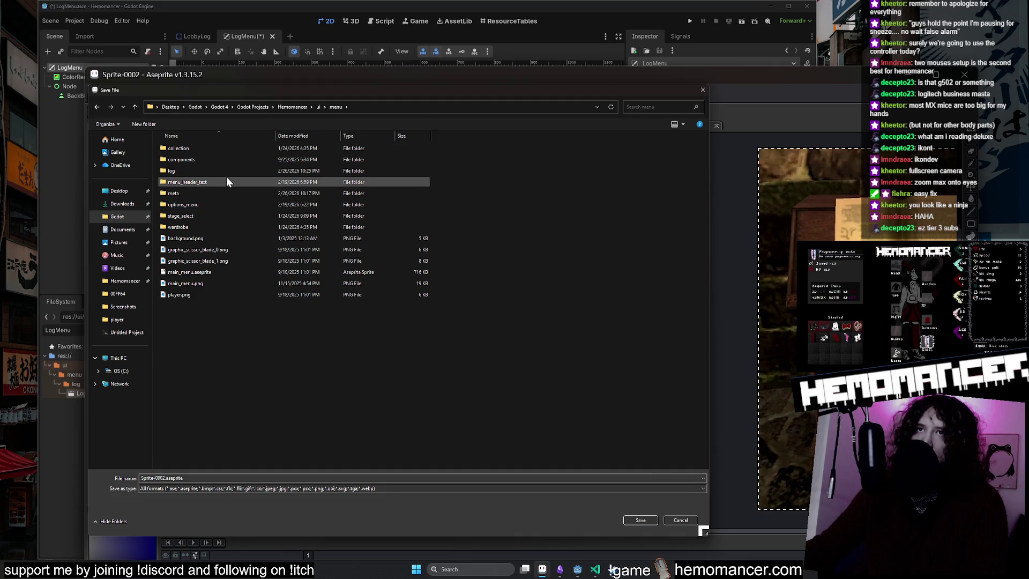
double_click(226, 172)
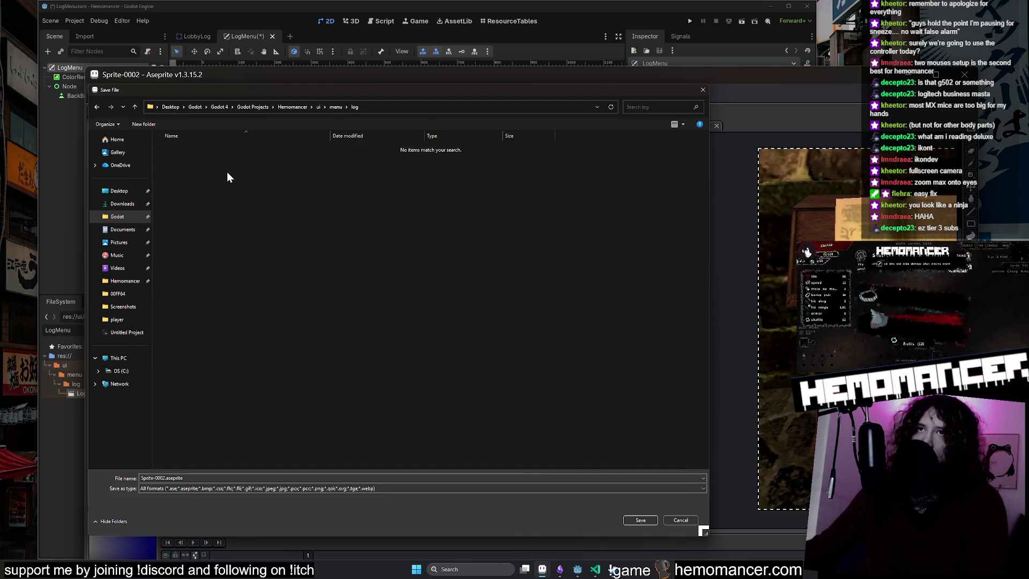
click(640, 520)
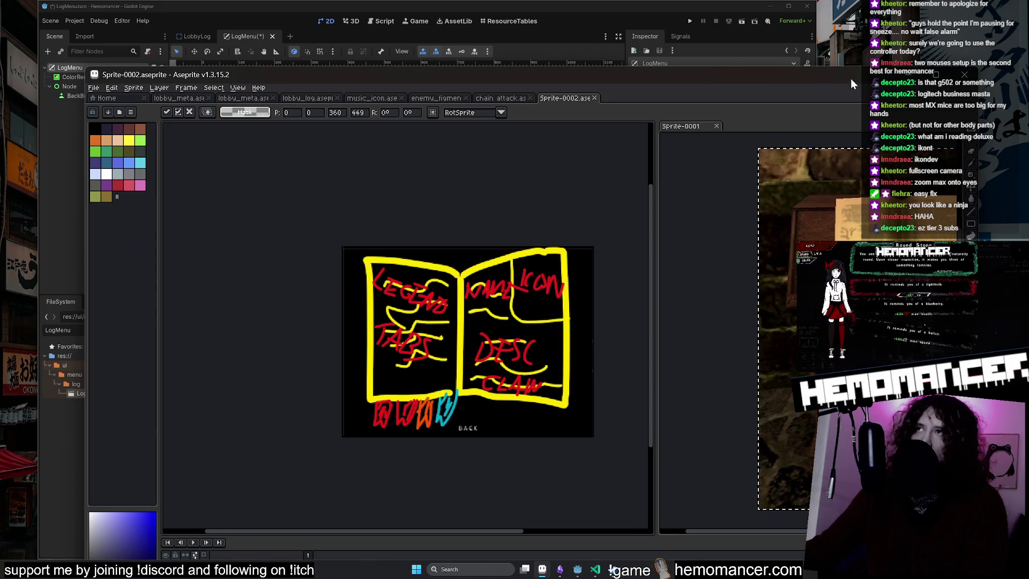
key(alt+Tab)
Step: Rename the saved Sprite-0002.aseprite file to sketch.aseprite in the FileSystem dock
click(146, 329)
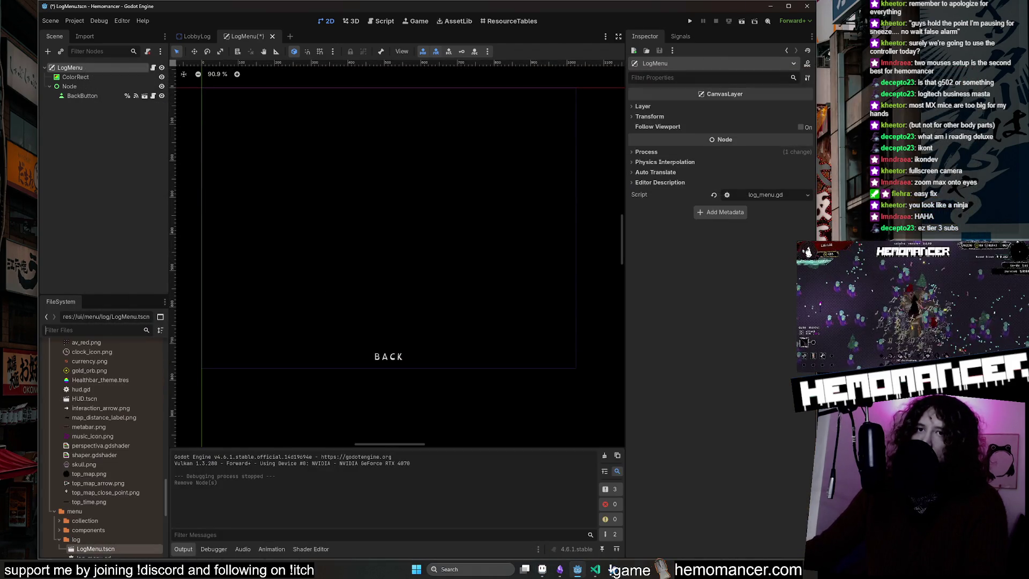
click(116, 489)
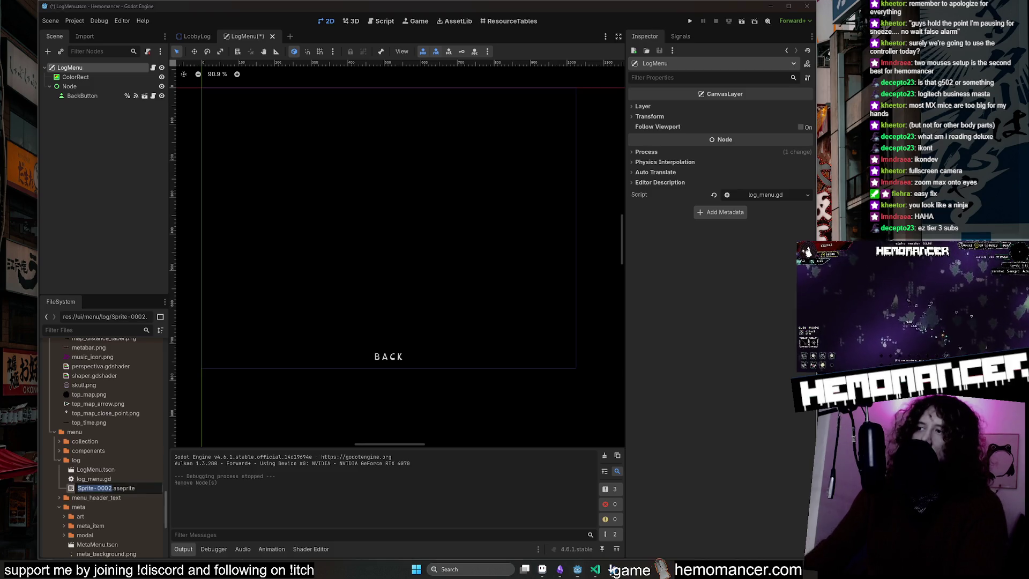
key(F2)
text(sketch)
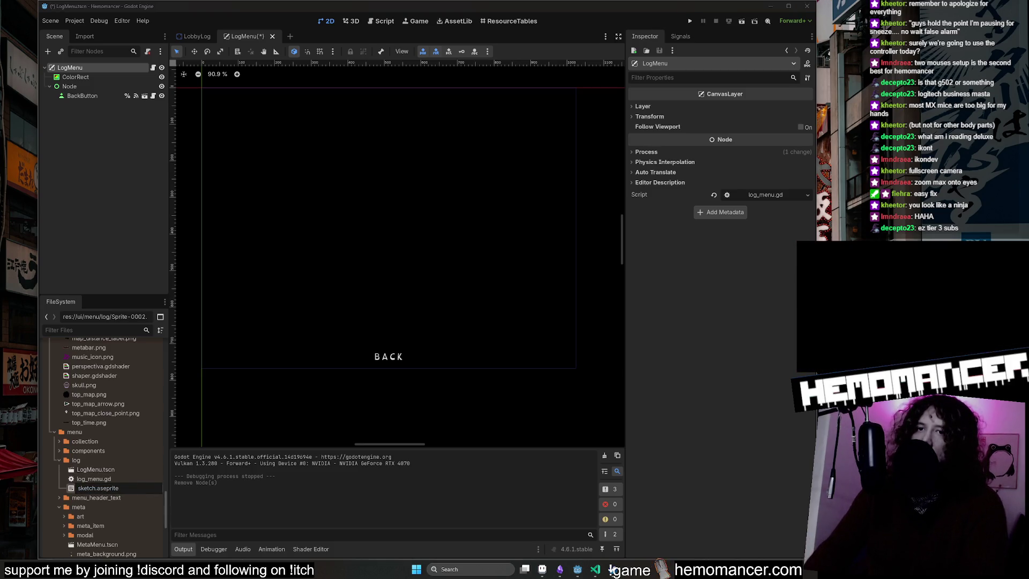
key(Return)
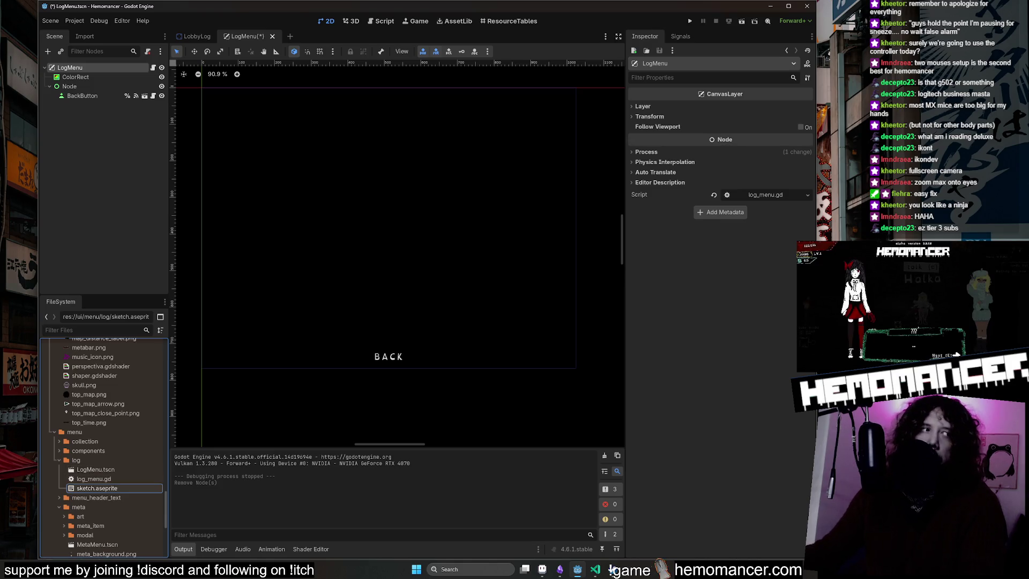
click(613, 570)
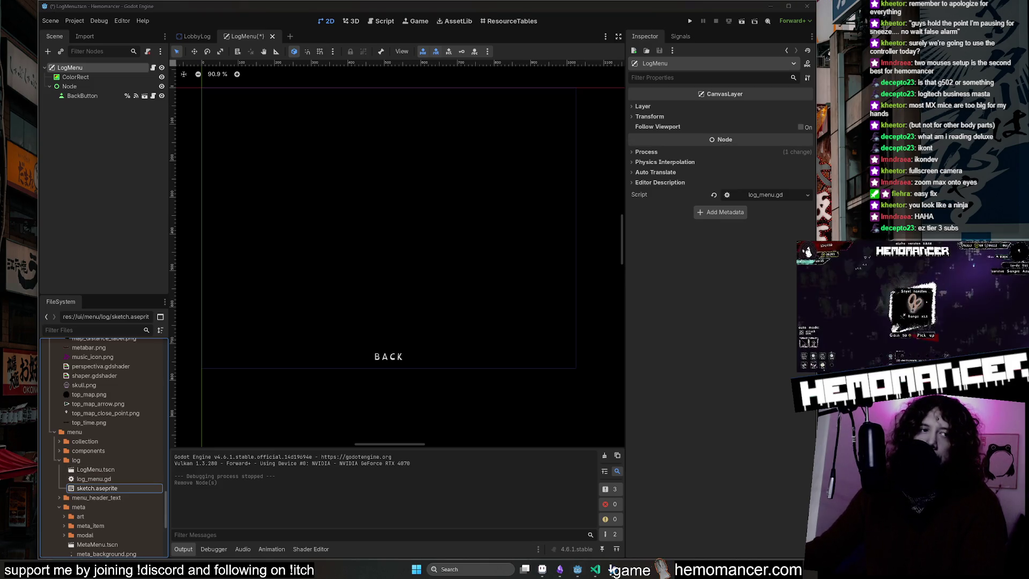
click(577, 569)
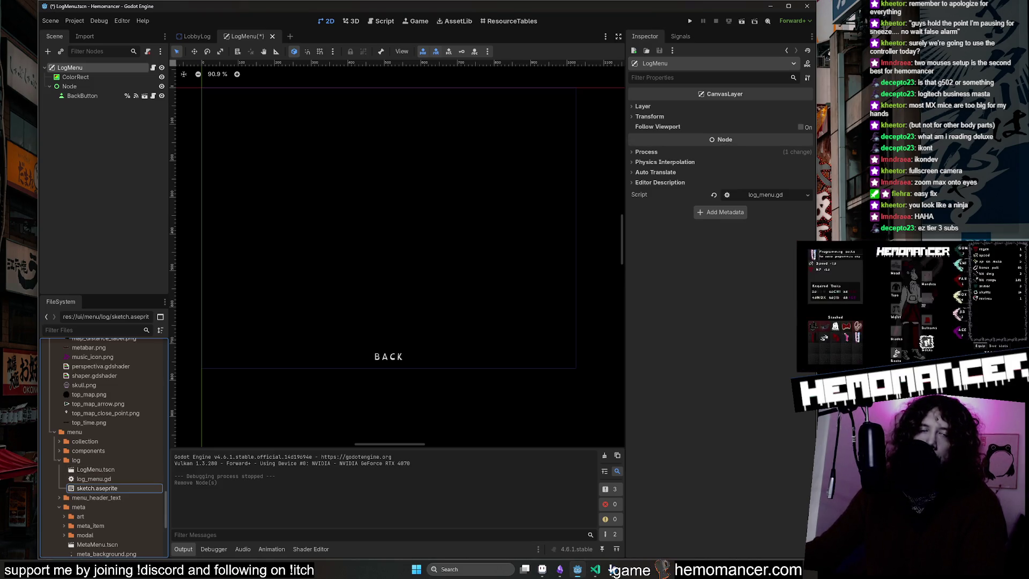
Step: Reimport sketch.aseprite as an Aseprite Texture, confirming replacement of the loaded resource
click(109, 487)
click(85, 38)
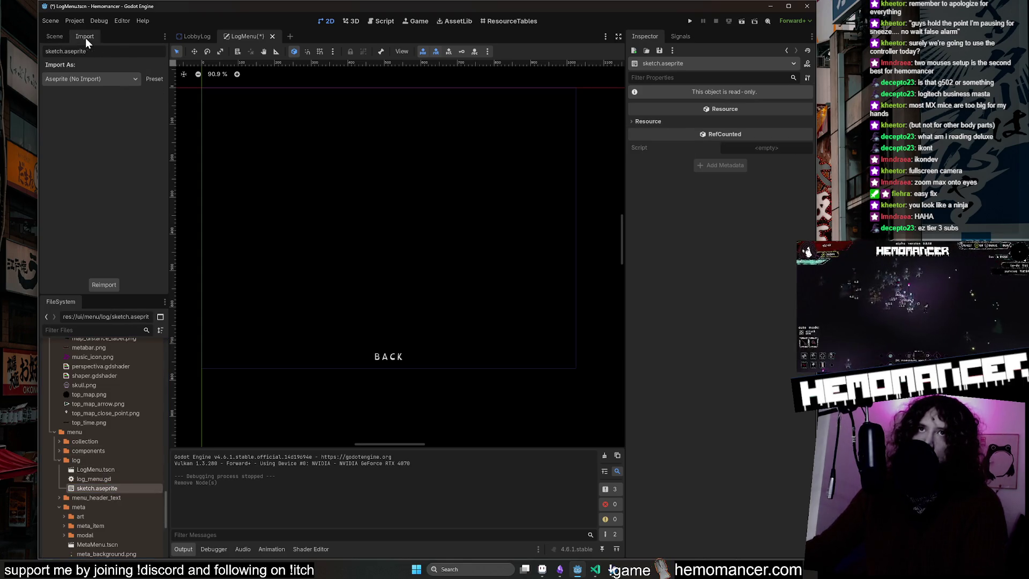
click(107, 77)
click(107, 111)
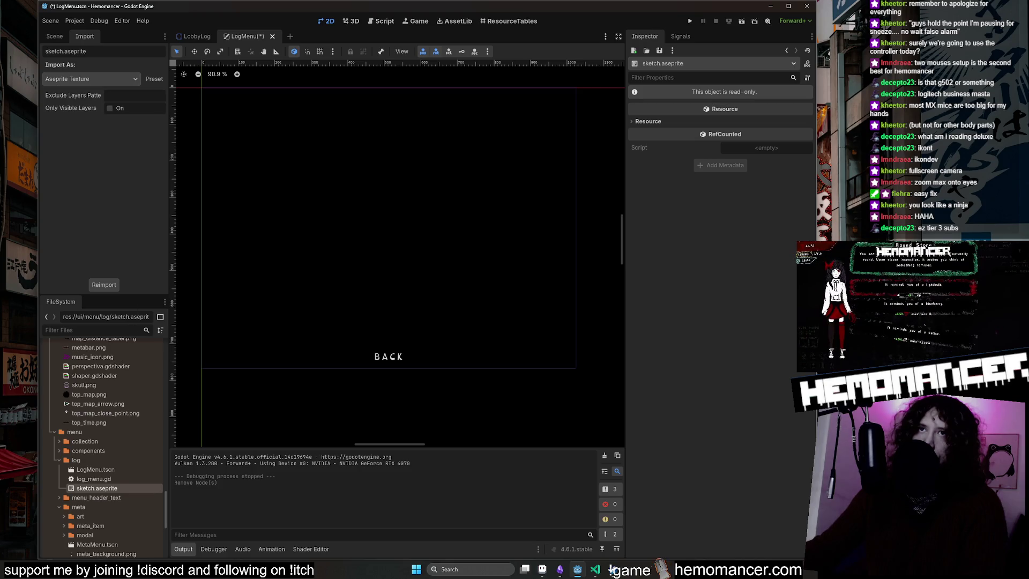
click(114, 286)
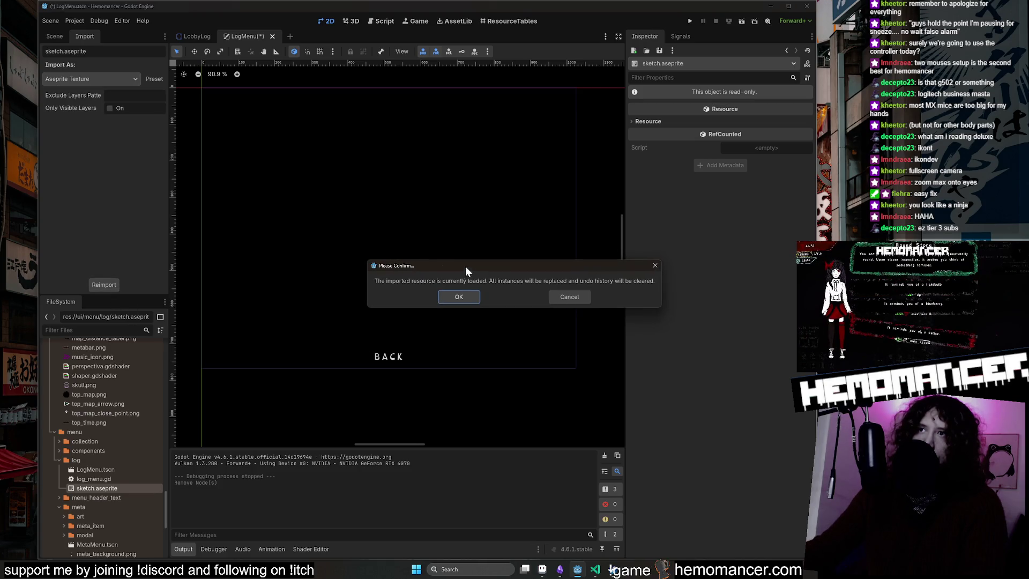
click(456, 298)
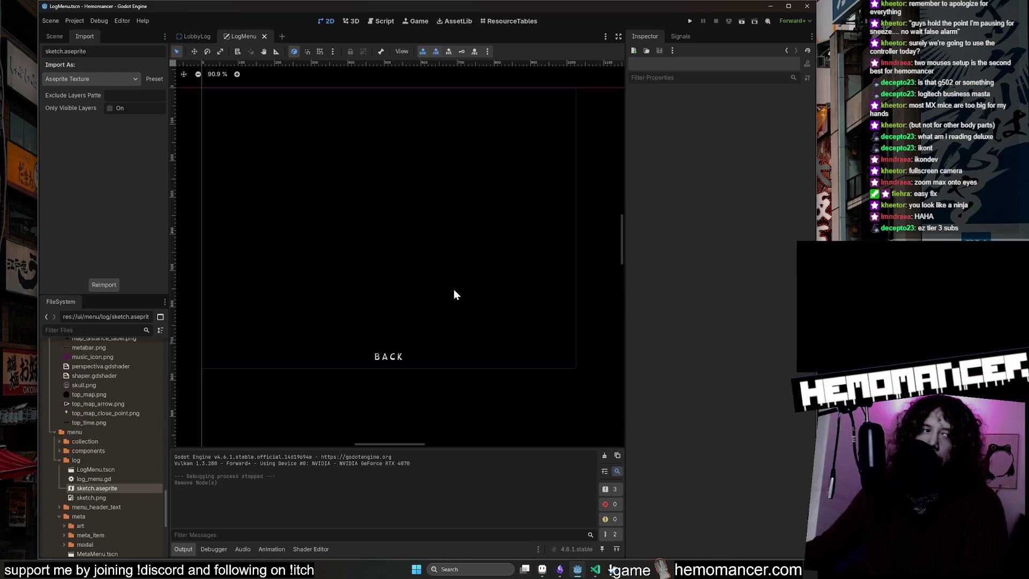
Step: Add sketch.png to the LogMenu scene as a sprite, shrunk and positioned over the menu area
click(61, 37)
click(80, 33)
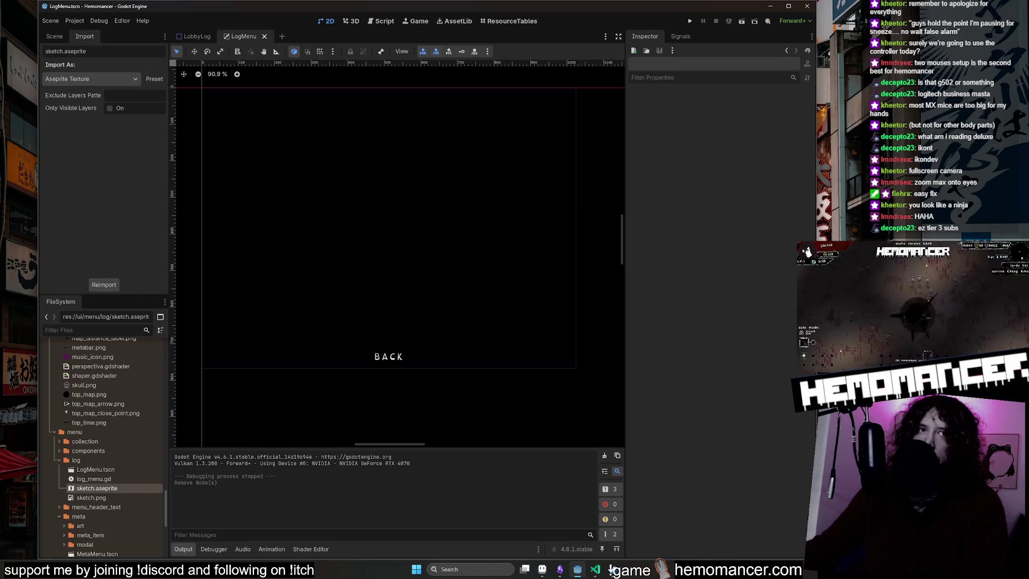
click(612, 571)
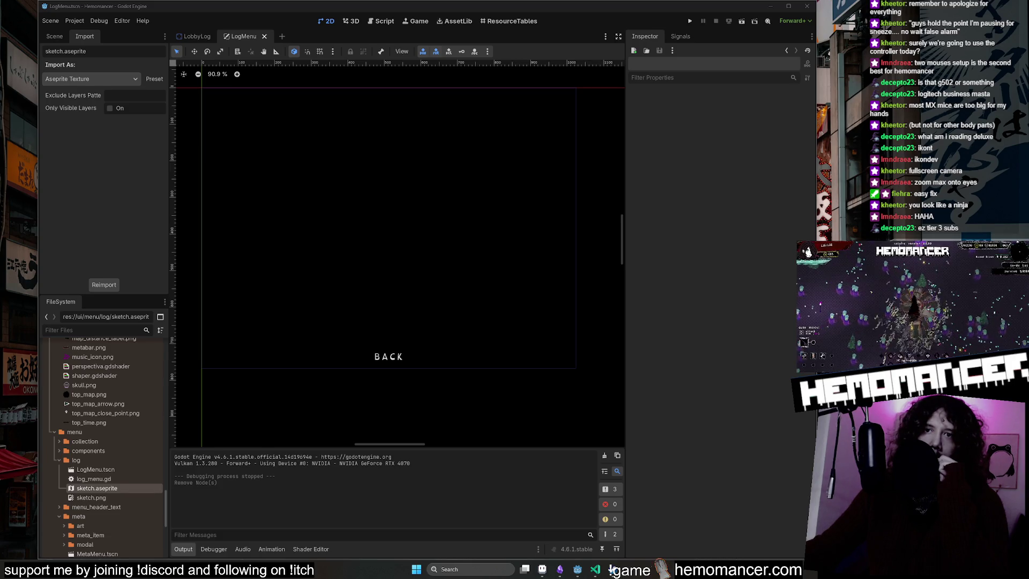
mouse_move(128, 493)
mouse_down()
mouse_move(381, 300)
mouse_move(388, 226)
mouse_move(435, 225)
mouse_move(418, 219)
mouse_up()
drag(562, 86, 518, 120)
drag(444, 170, 456, 174)
click(480, 383)
Step: Run Hemomancer, start playing, attack ghosts, pause, then close and relaunch to the title menu
key(F5)
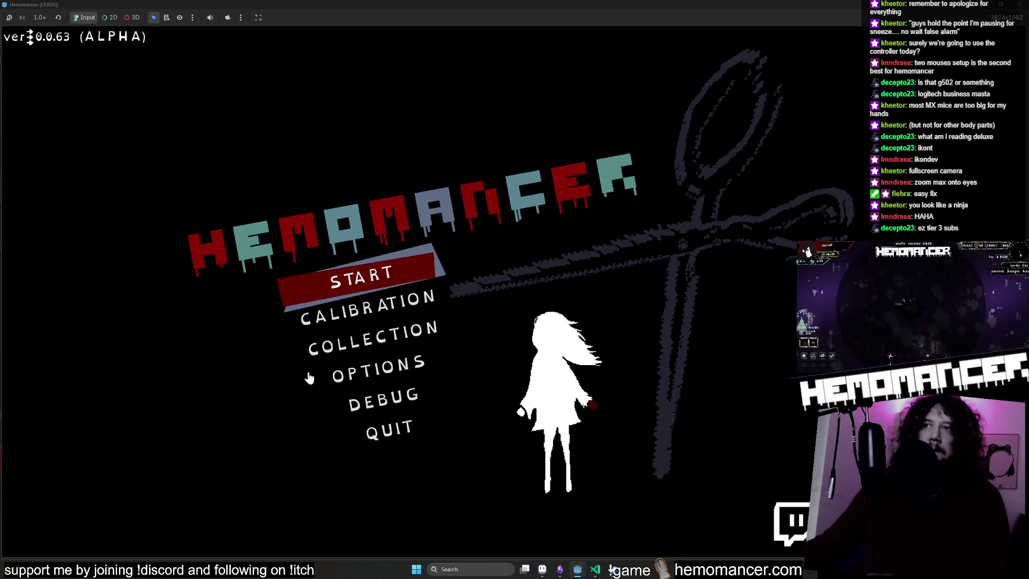
click(343, 308)
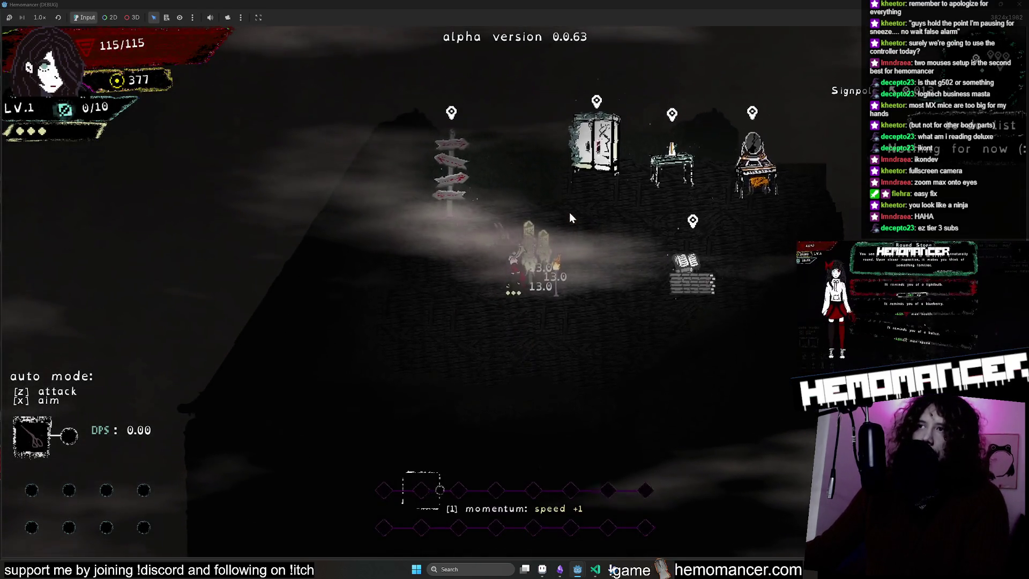
click(563, 292)
key(Escape)
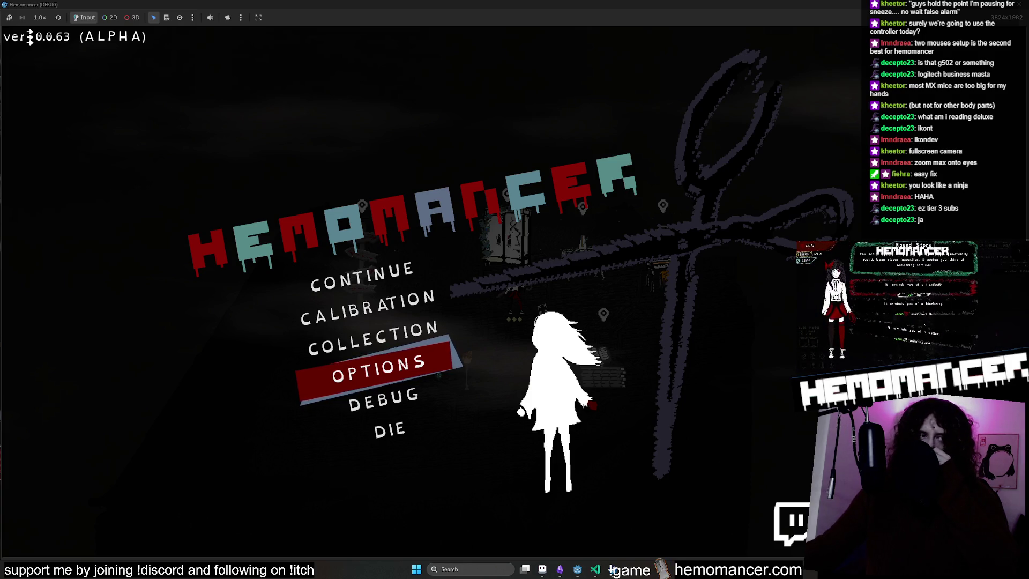
key(alt+F4)
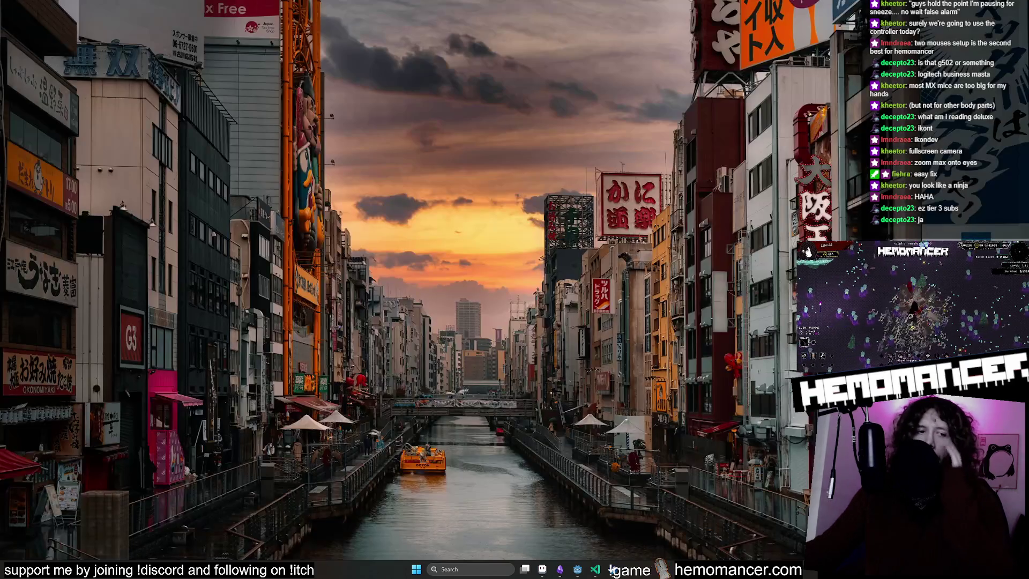
key(F5)
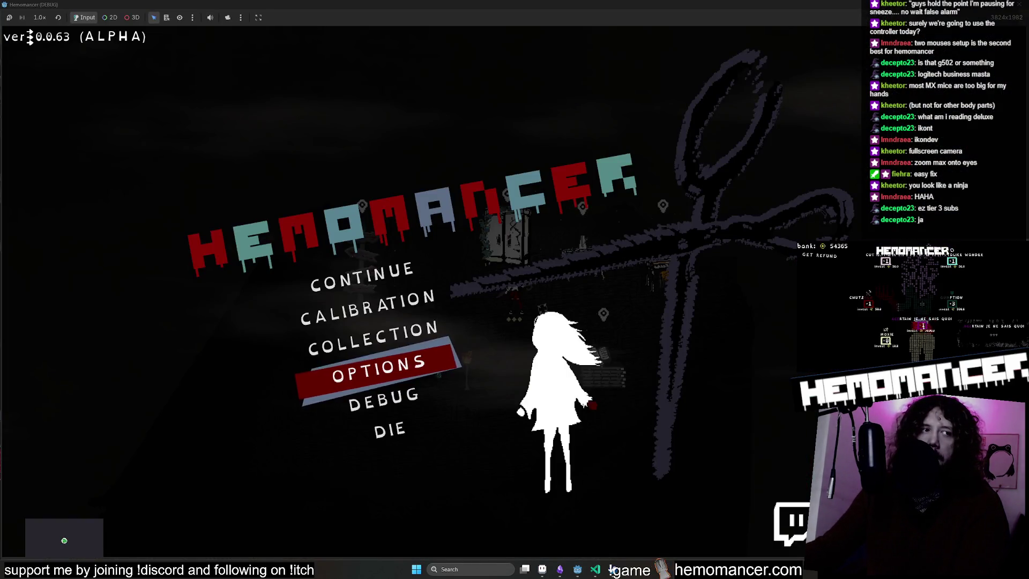
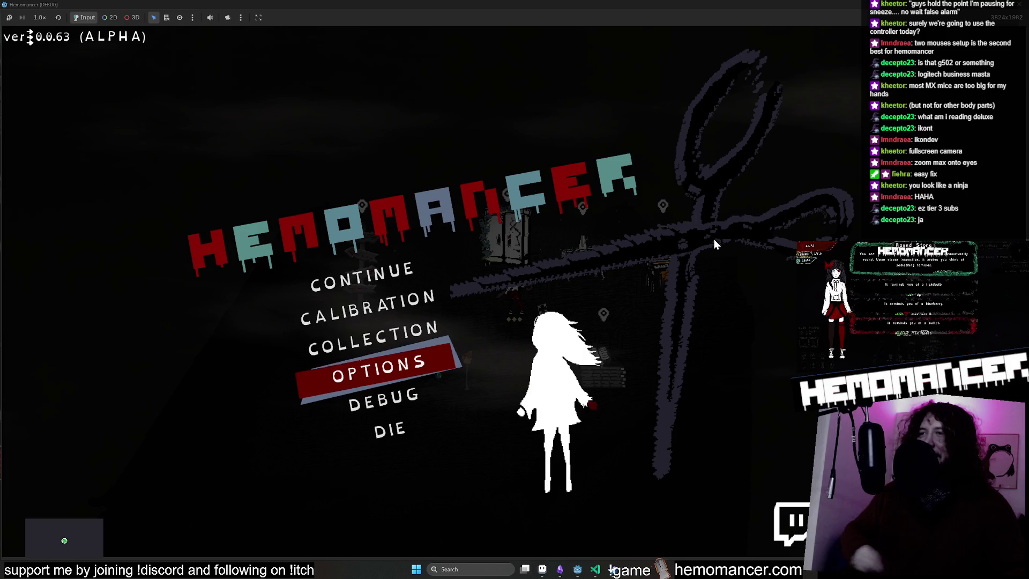
Step: Continue into the hub scene, then stop the Hemomancer game and relaunch it with F5
click(373, 277)
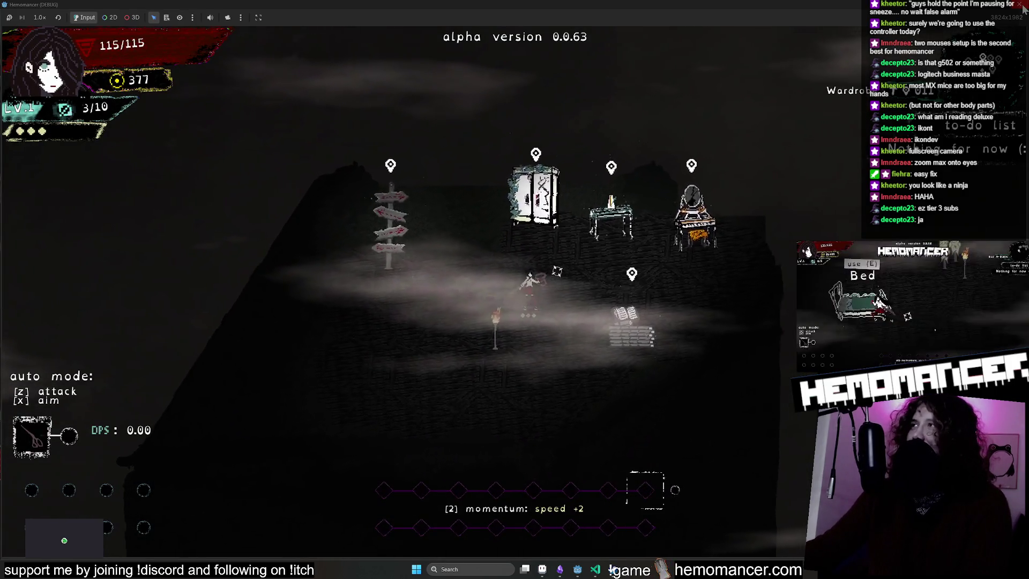
key(F8)
key(F5)
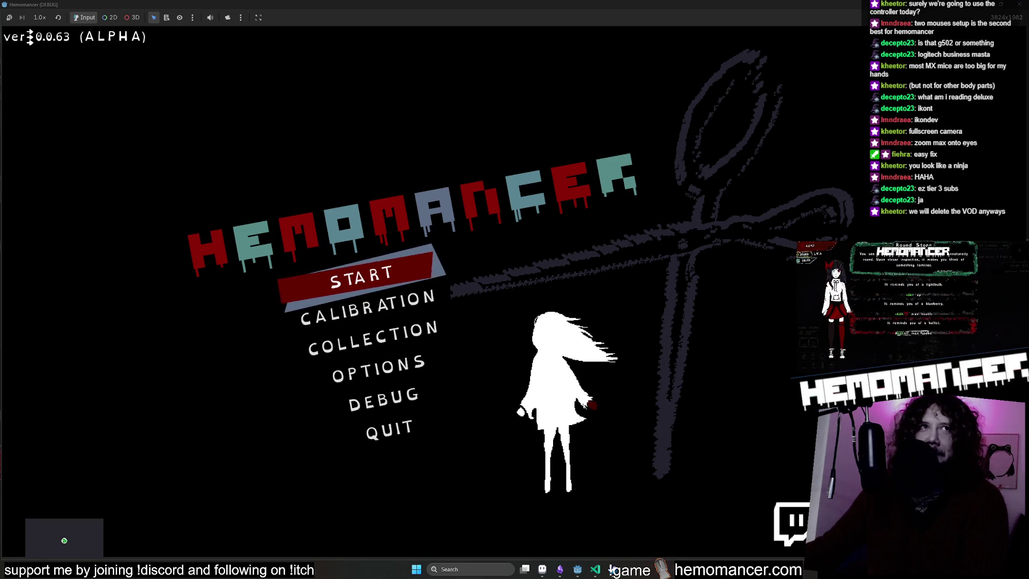
Step: Resize the game window, start a new game, and view the sketched book log menu
mouse_move(734, 5)
mouse_down()
mouse_move(531, 65)
mouse_move(265, 57)
mouse_move(273, 63)
mouse_move(268, 50)
mouse_move(207, 29)
mouse_up()
mouse_move(298, 243)
mouse_down()
mouse_move(479, 404)
mouse_move(784, 541)
mouse_up()
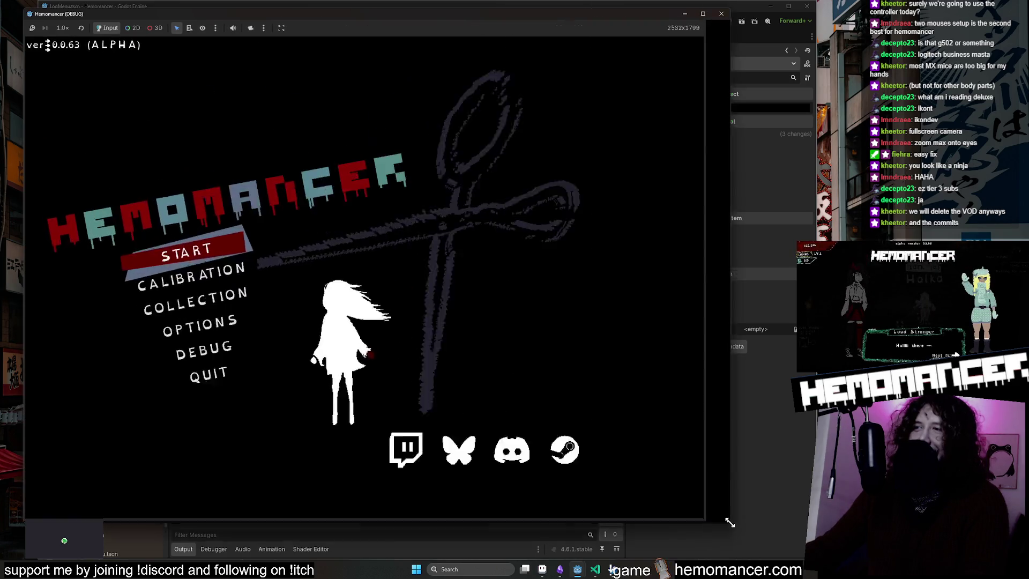
click(299, 274)
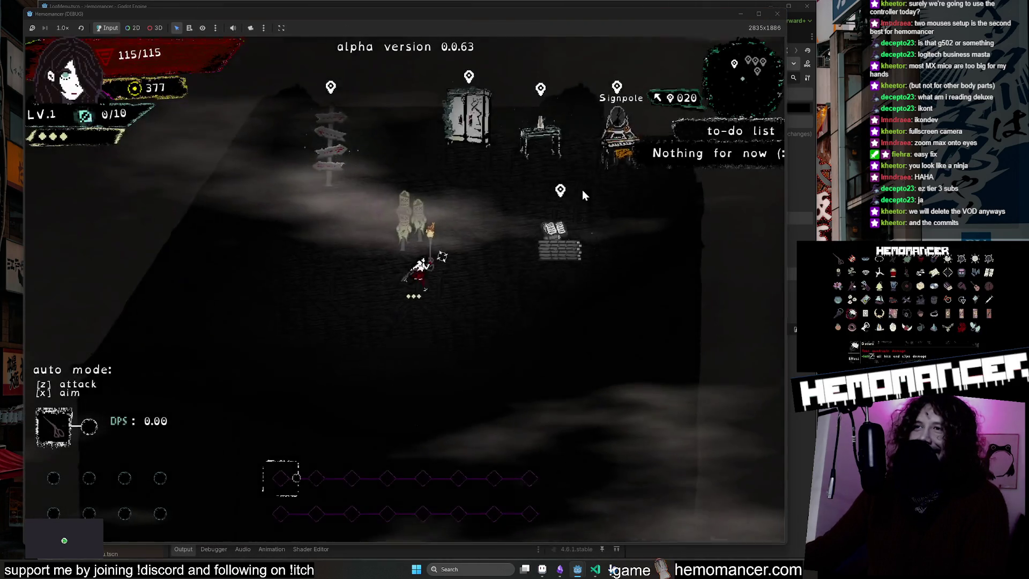
key(Tab)
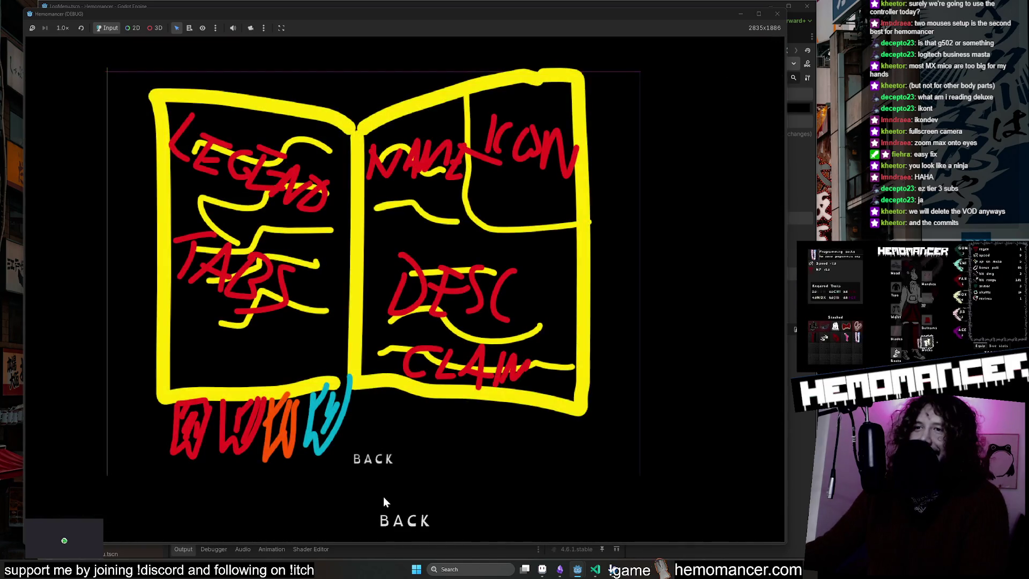
click(395, 519)
Step: Close the game and VS Code, minimize Godot, and bring Aseprite back up
click(777, 15)
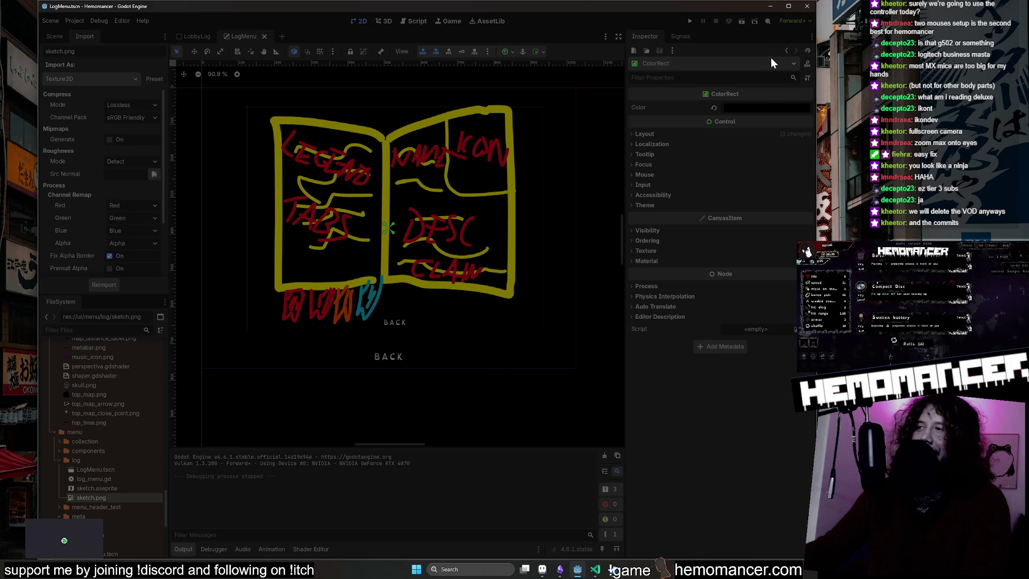
click(770, 6)
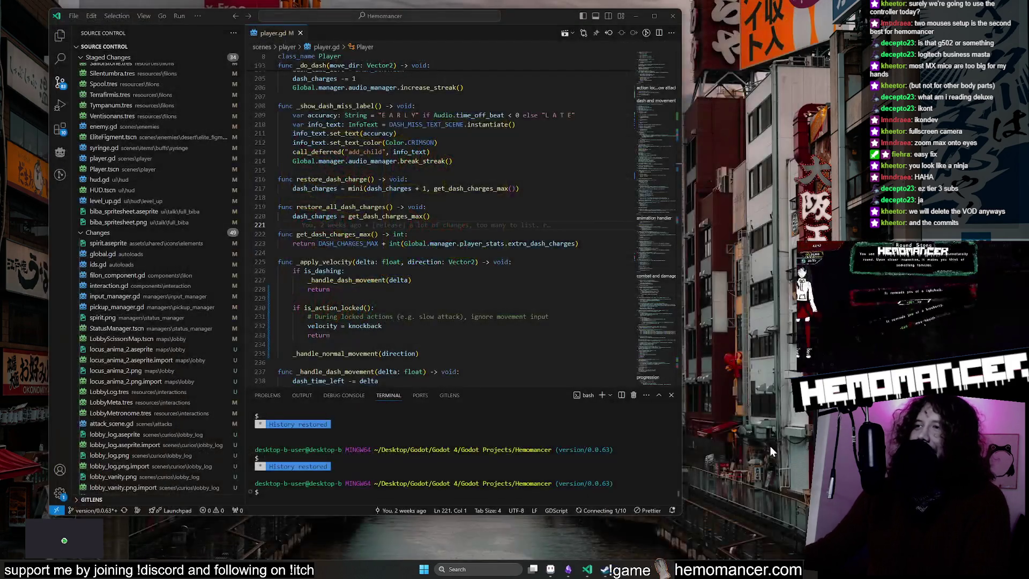
click(677, 20)
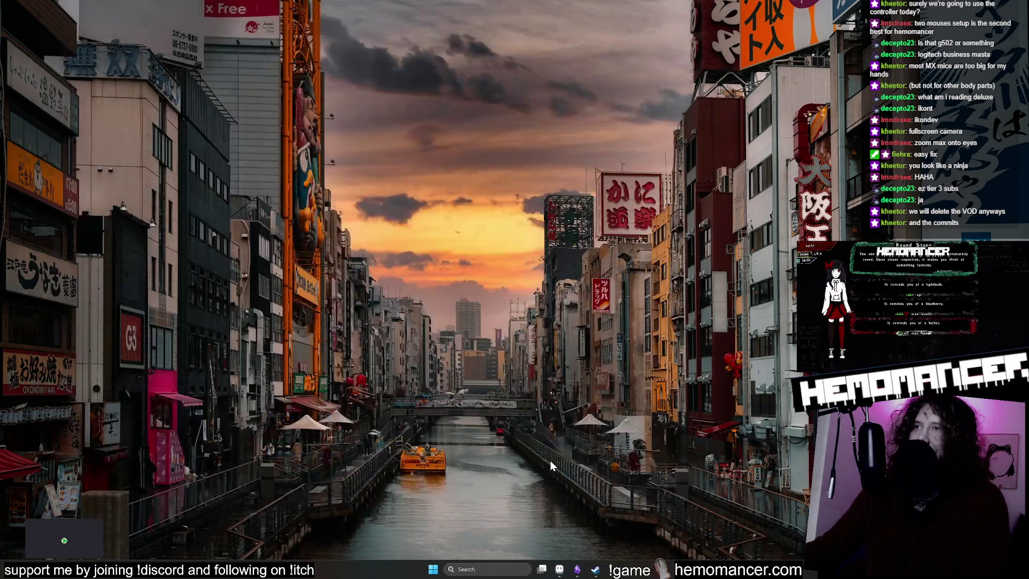
click(560, 568)
click(561, 572)
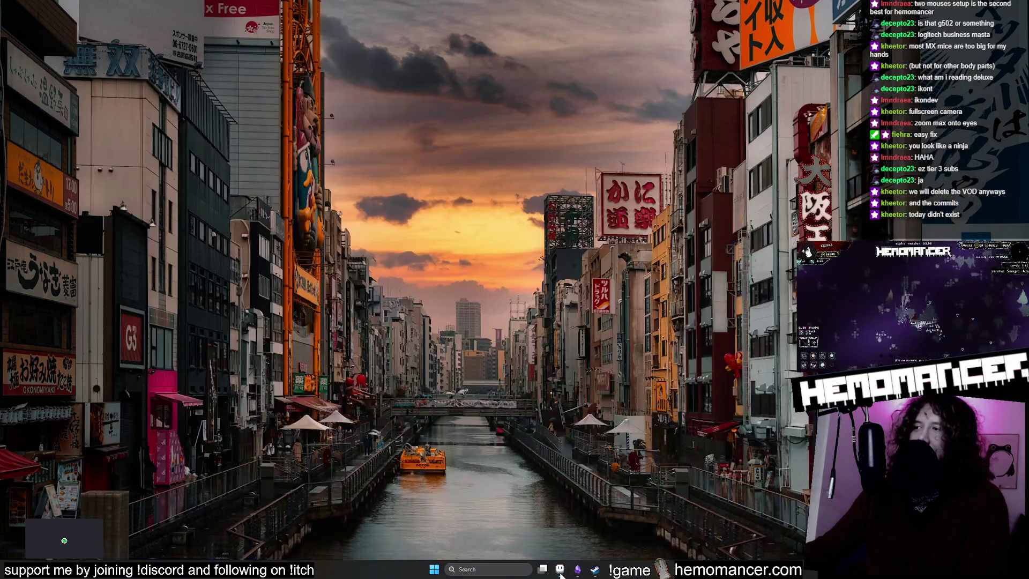
click(560, 572)
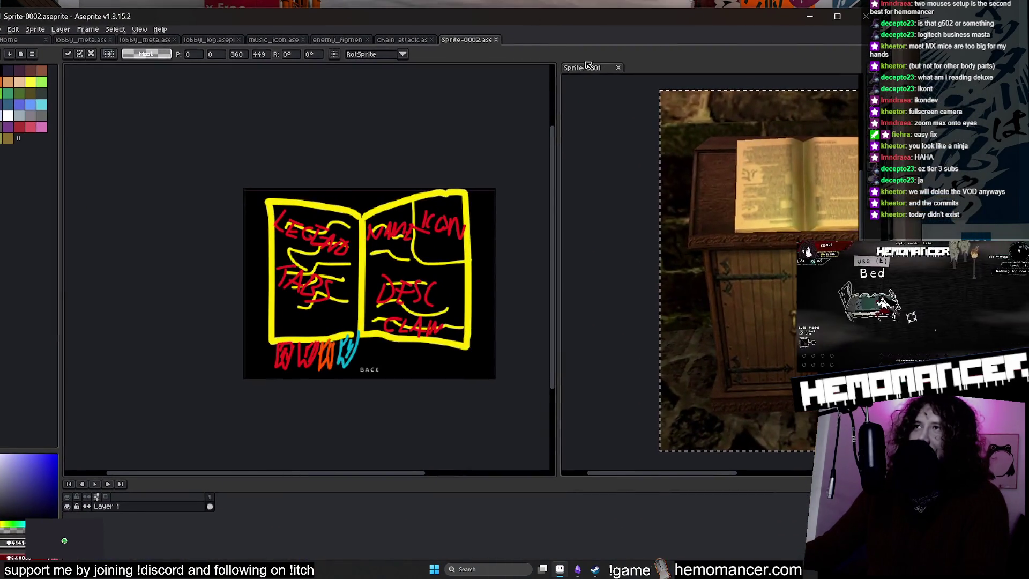
Step: Close Sprite-0002, chain attack, enemy_figment, music_icon, lobby_log and the duplicate lobby_meta documents
click(495, 40)
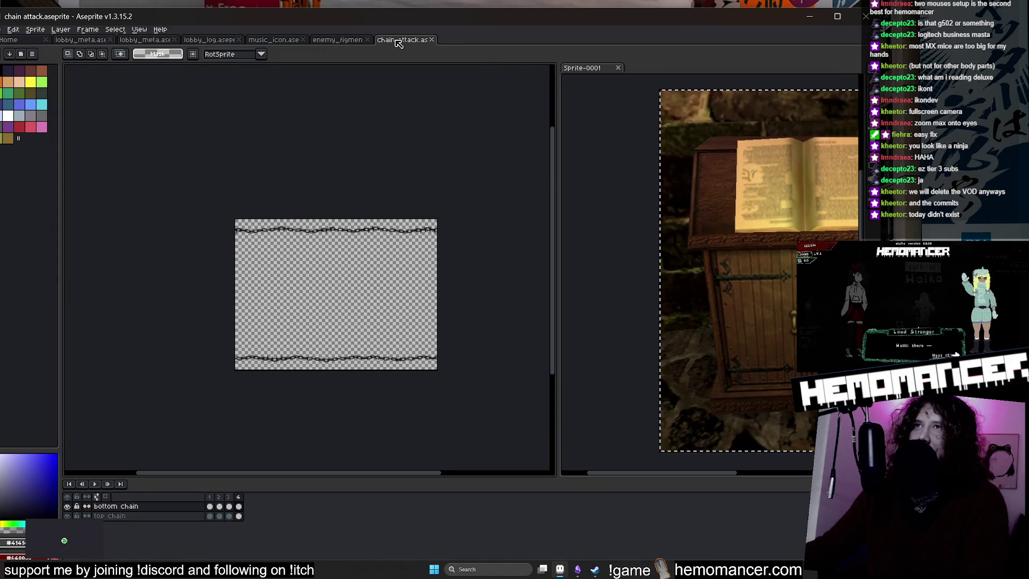
middle_click(396, 40)
middle_click(327, 40)
middle_click(270, 39)
middle_click(227, 40)
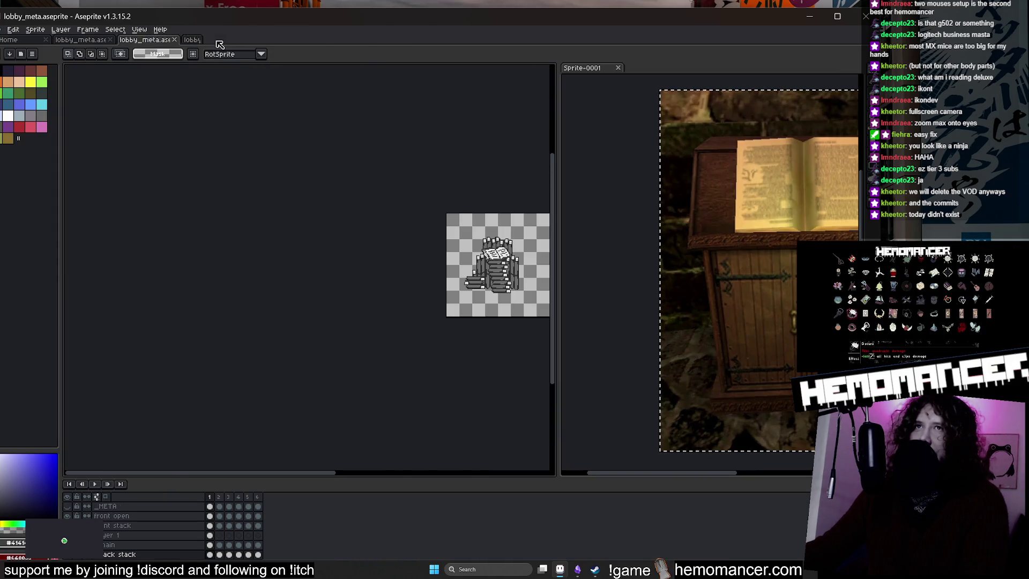
middle_click(143, 40)
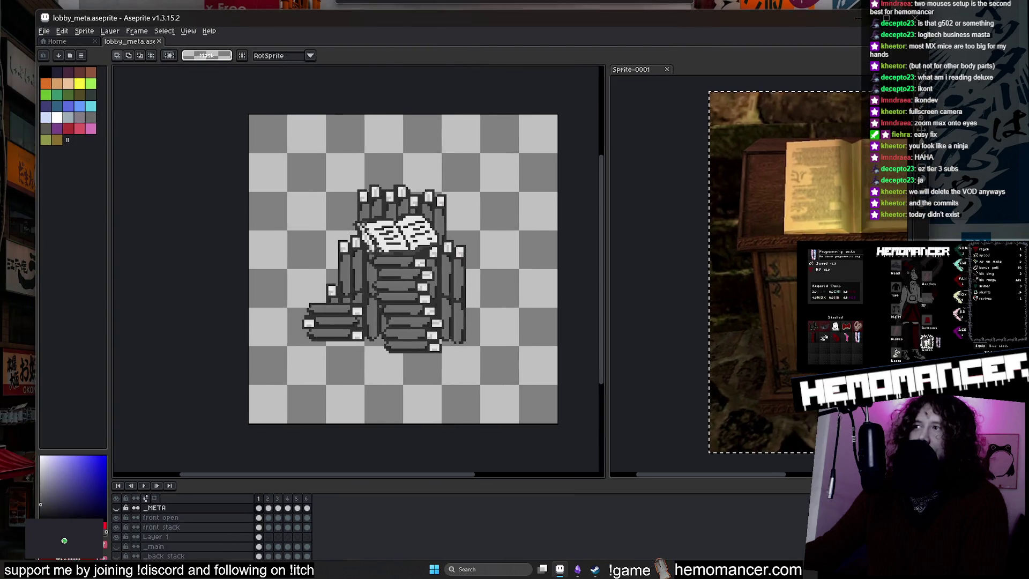
Step: Shrink and reposition the Aseprite window, minimize it, and bring up Obsidian
drag(922, 11, 689, 51)
drag(562, 62, 610, 37)
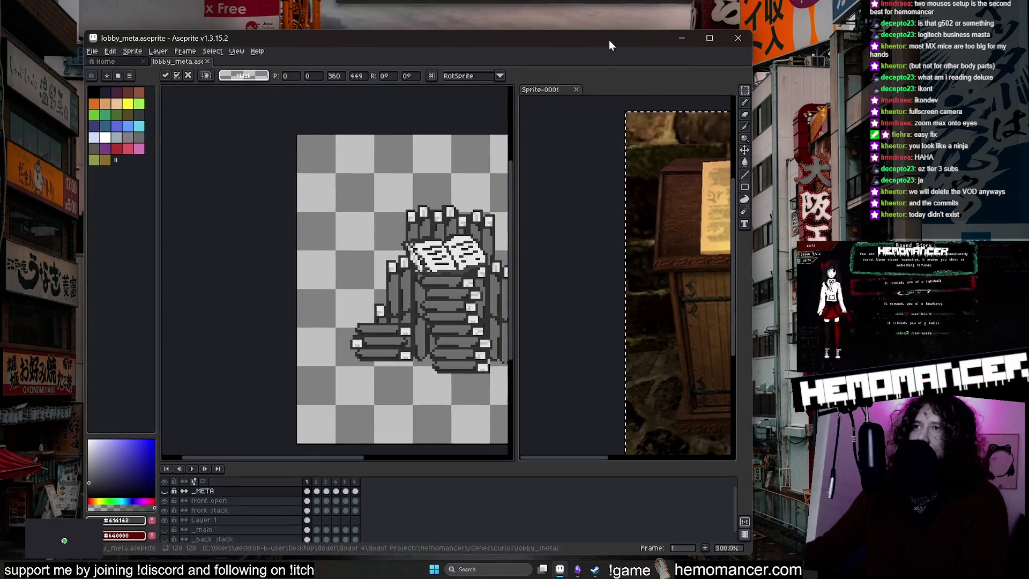
drag(333, 462, 378, 466)
click(677, 37)
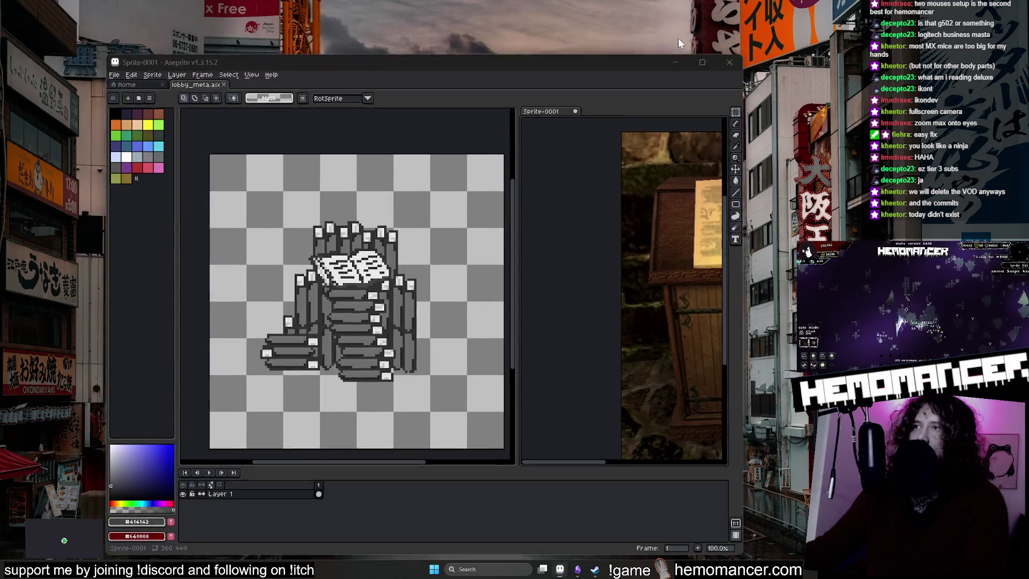
click(578, 570)
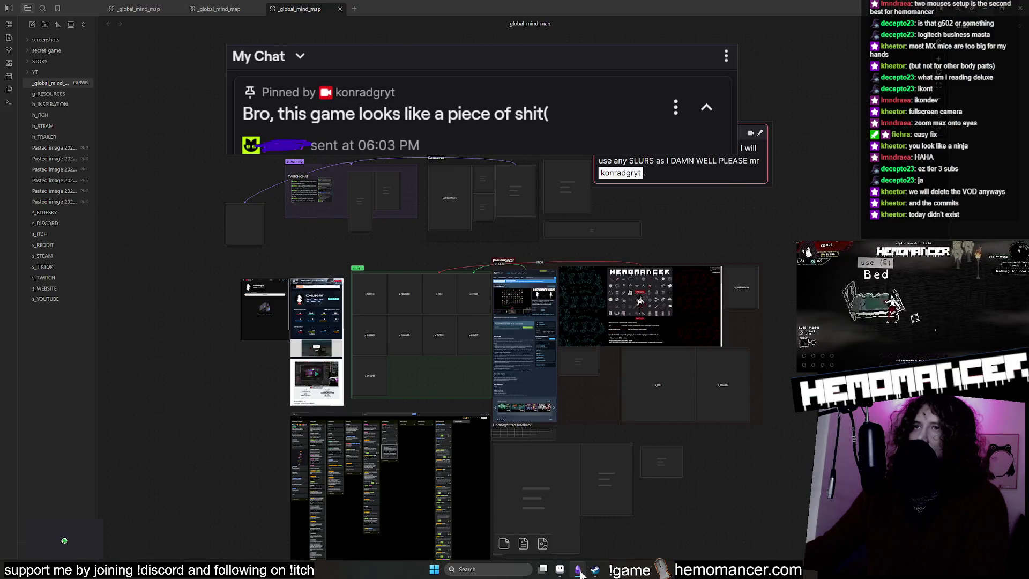
Step: Restore Obsidian, zoom and pan the _global_mind_map canvas to center the board, then minimize it
click(578, 571)
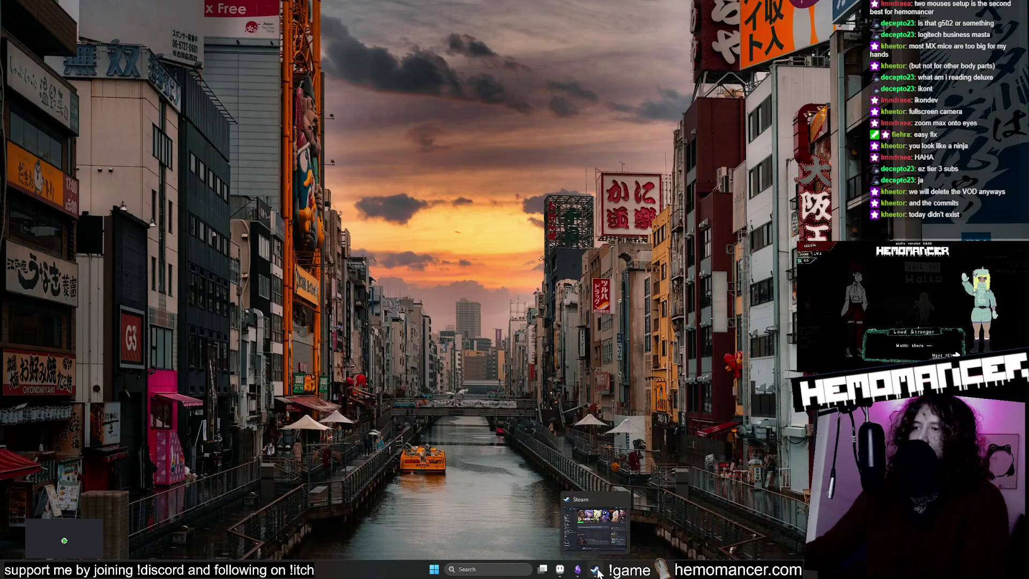
click(581, 571)
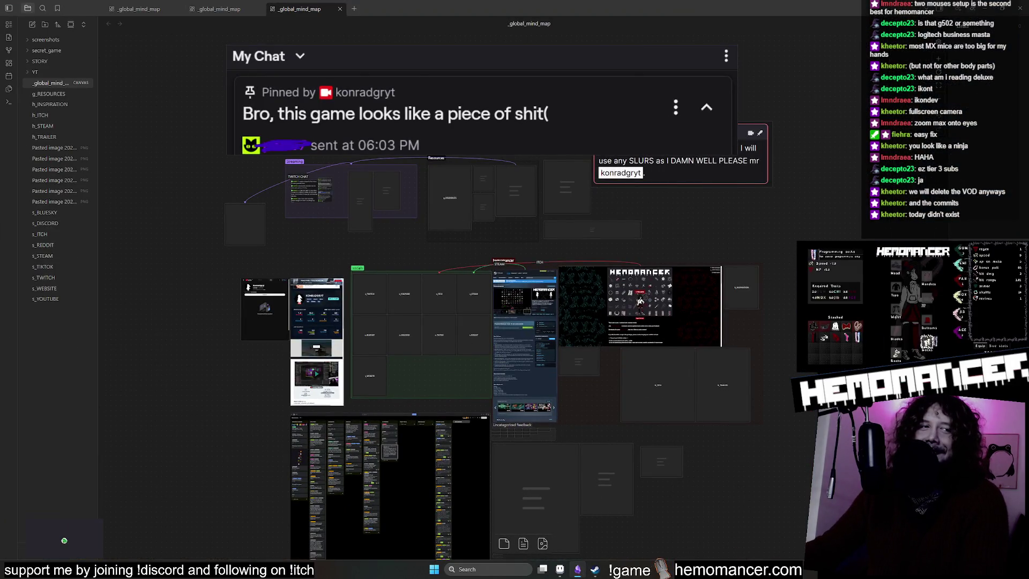
scroll(763, 111, up, 3)
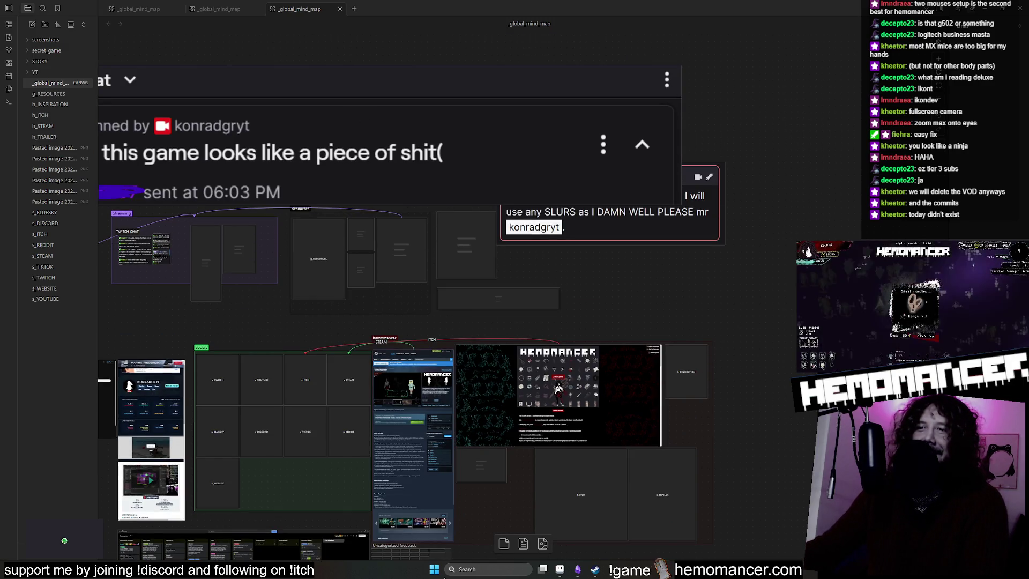
scroll(357, 274, down, 2)
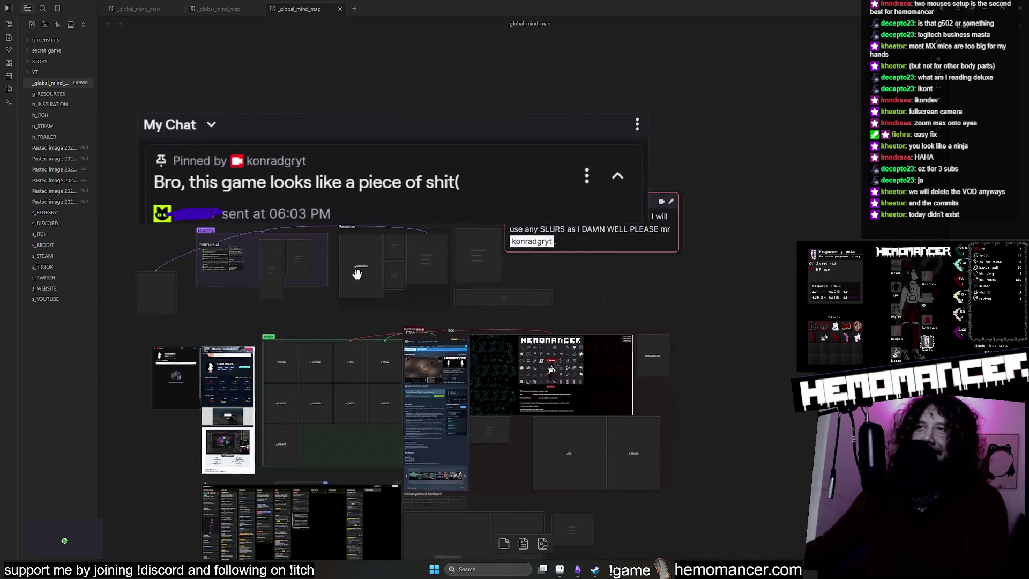
drag(357, 274, 404, 283)
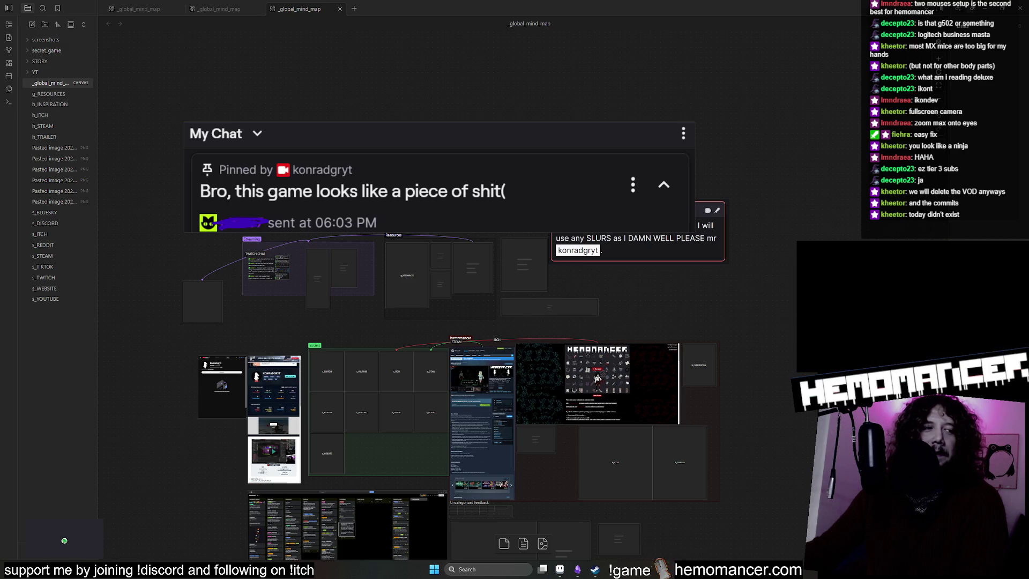
click(990, 10)
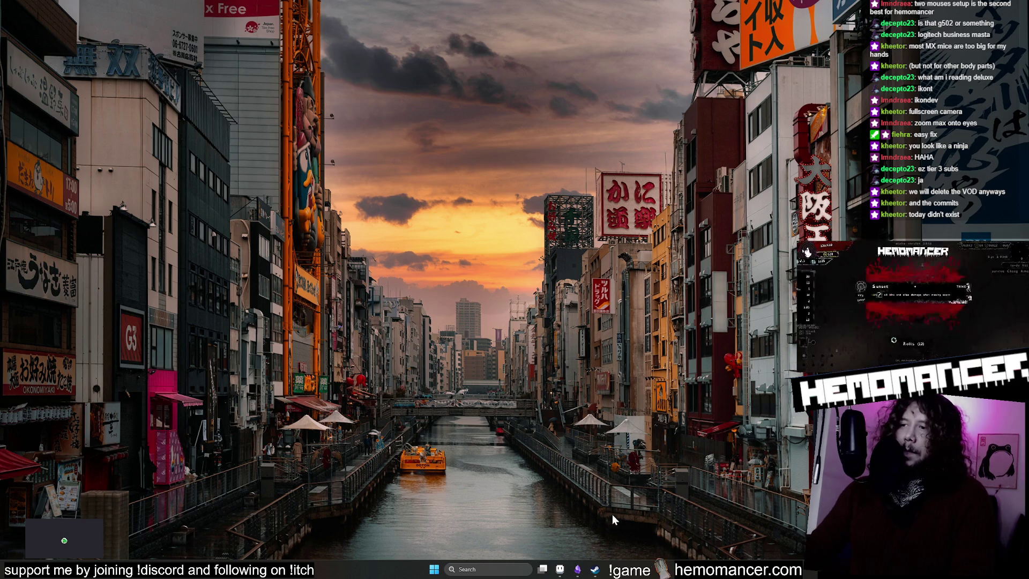
Step: Open the Steam library on the Deadlock game page
click(595, 569)
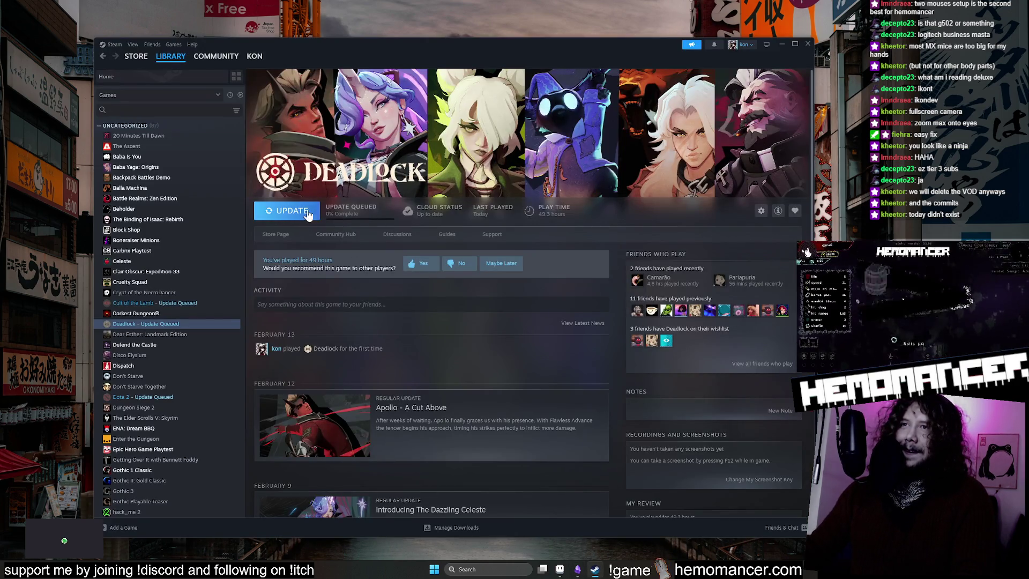
Step: Update and launch Deadlock, hide Steam, and dismiss the early development notice
click(292, 212)
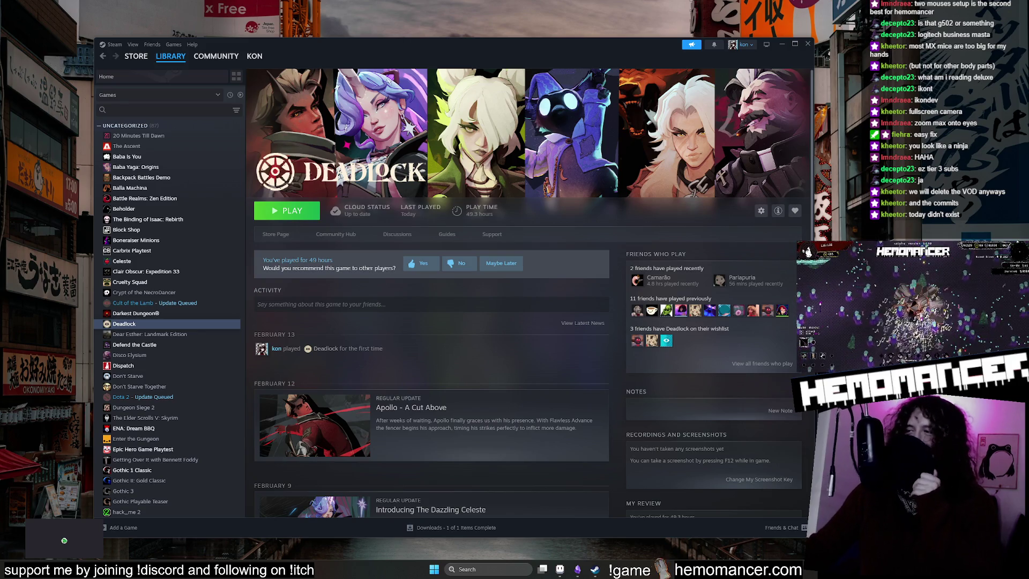
click(302, 211)
click(781, 44)
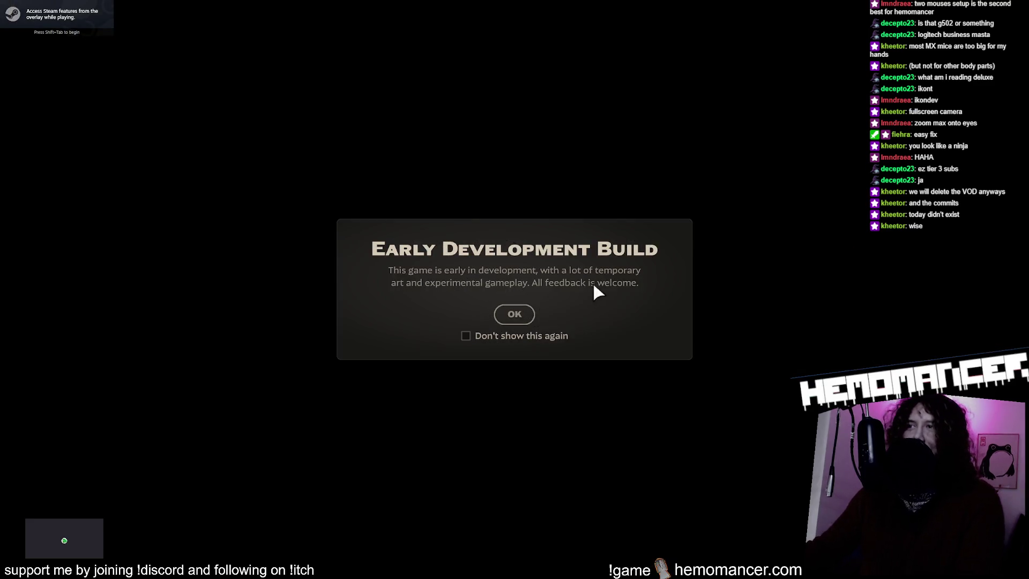
click(515, 315)
Step: Dismiss the driver warning and make the robot and vampire heroes priority roster picks
click(483, 335)
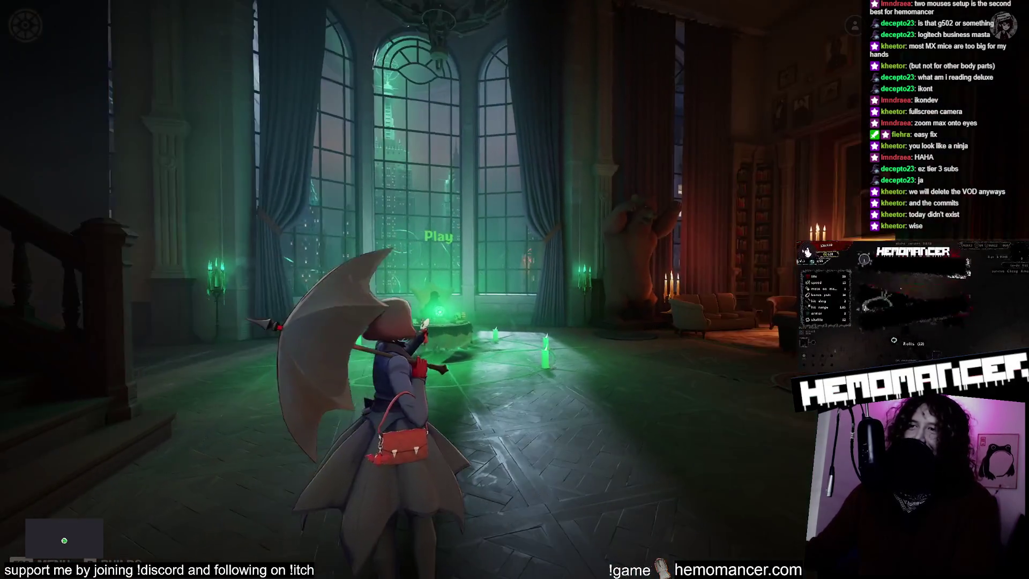
key(e)
click(327, 193)
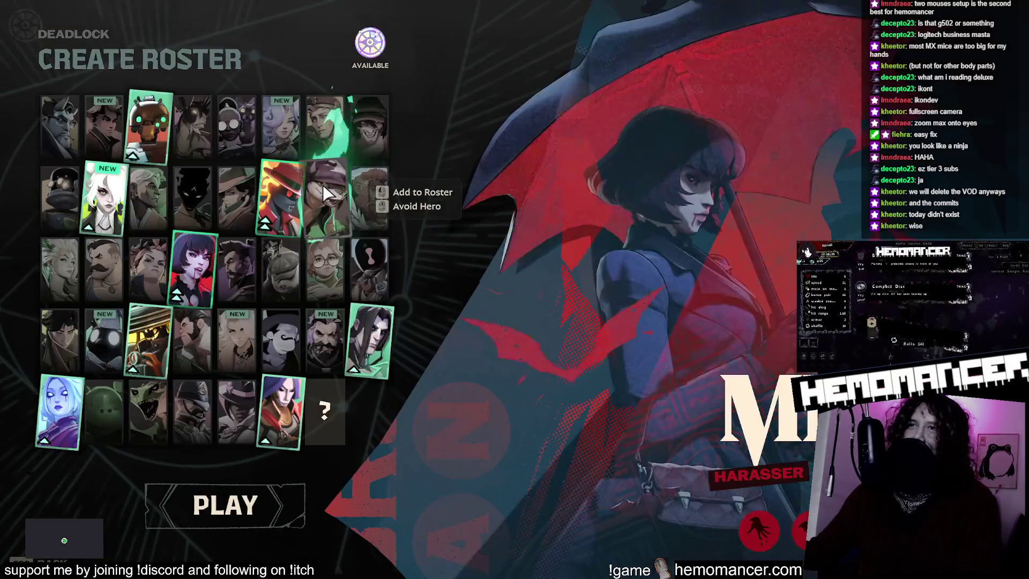
click(156, 127)
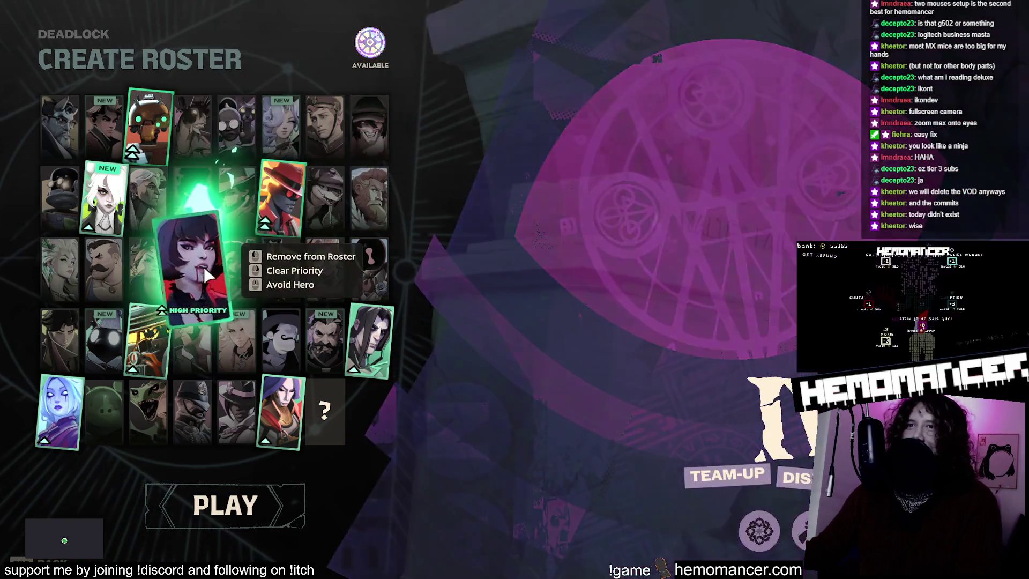
click(207, 261)
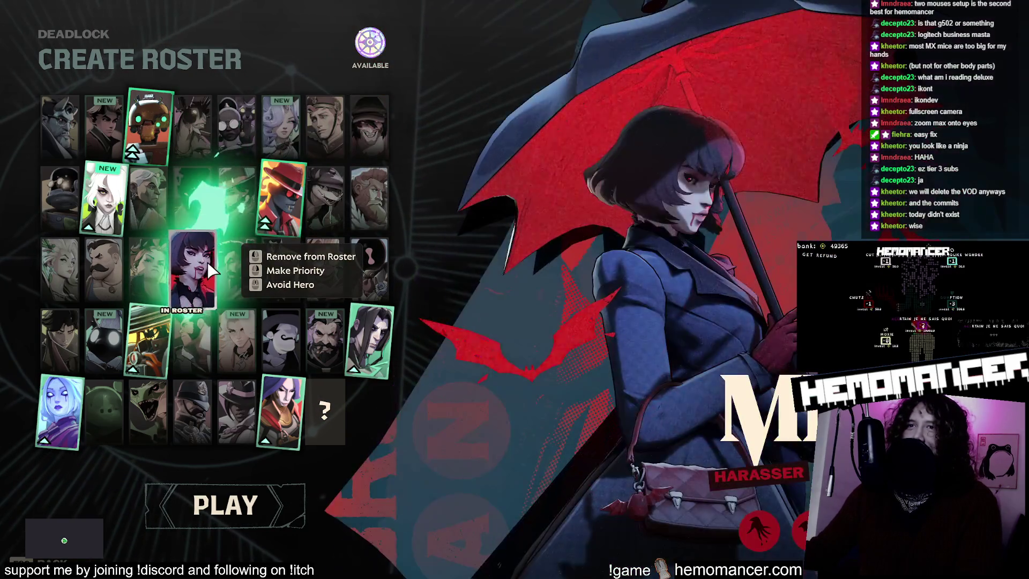
click(207, 262)
click(273, 217)
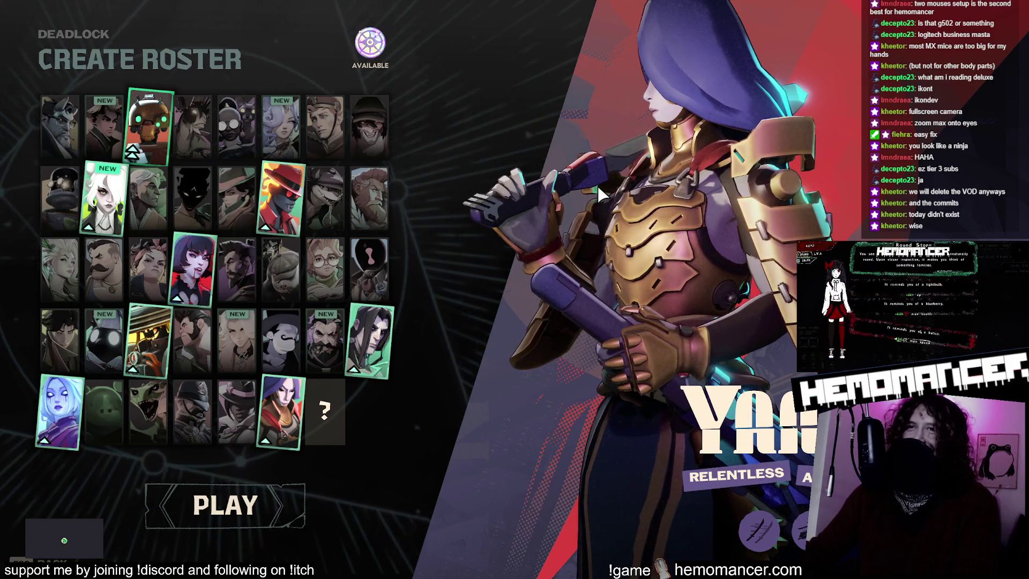
key(Escape)
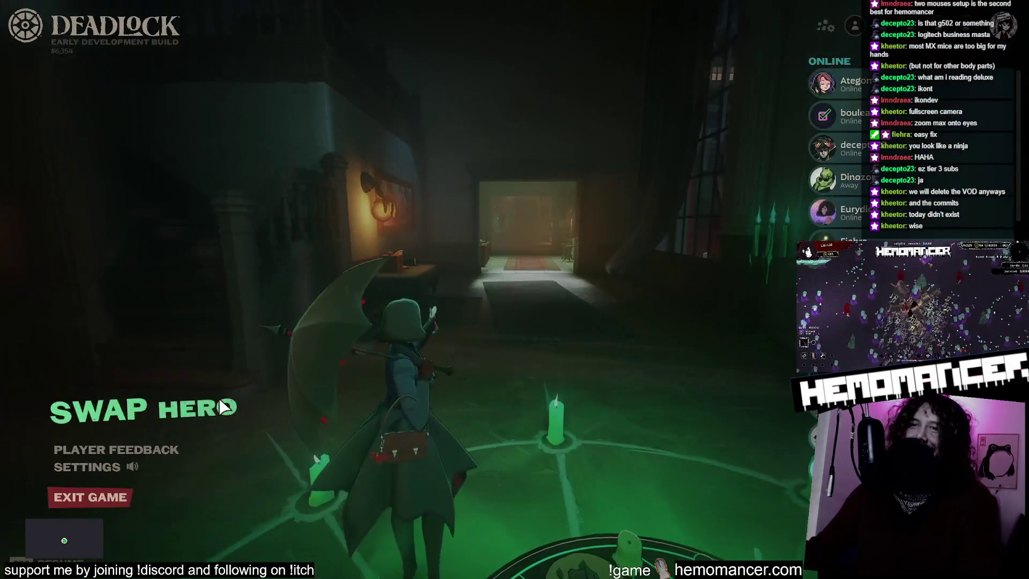
Step: Pick a different hero and walk through the hideout, up the staircase, to the next room
click(224, 407)
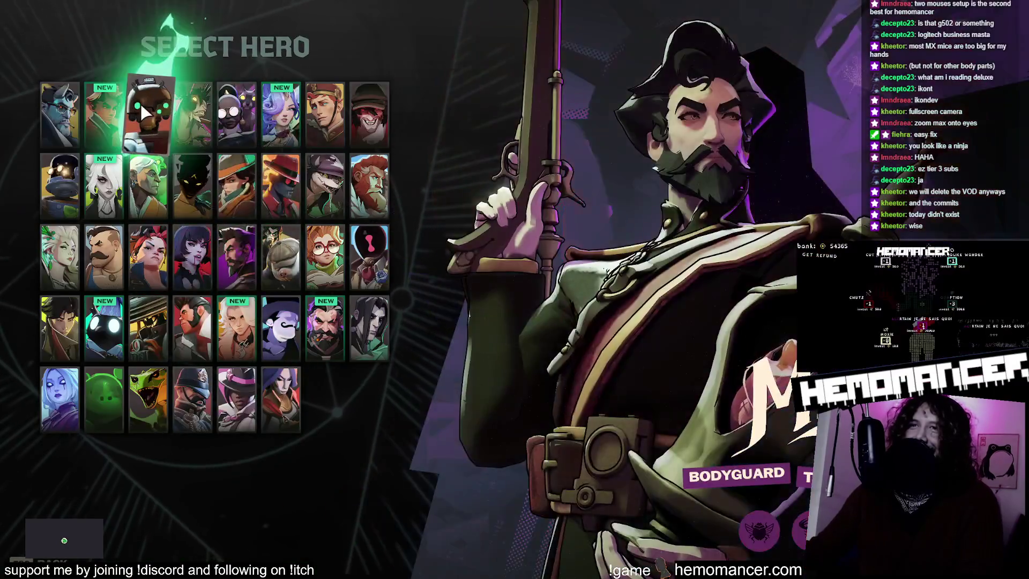
click(140, 101)
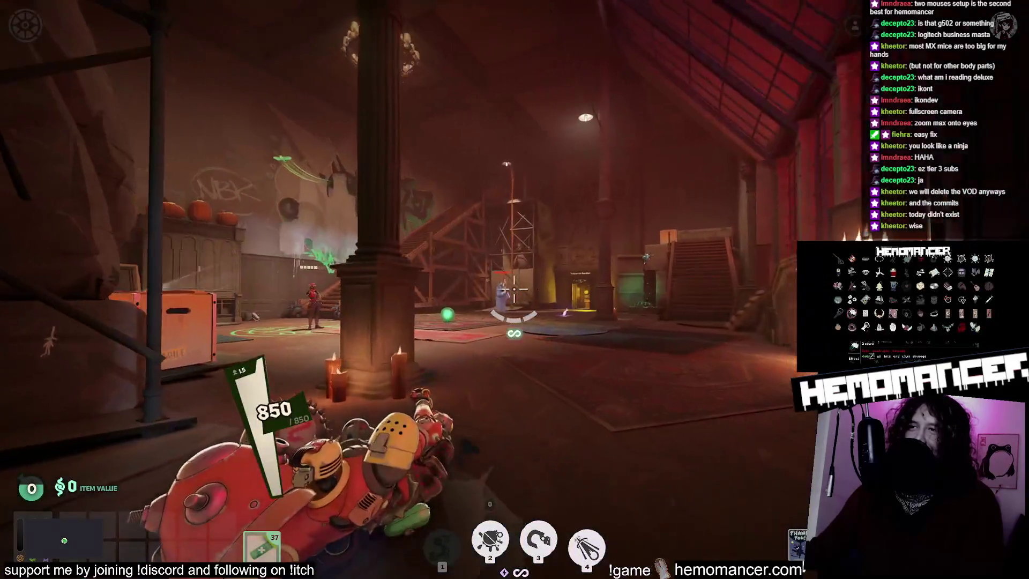
key(w)
click(514, 290)
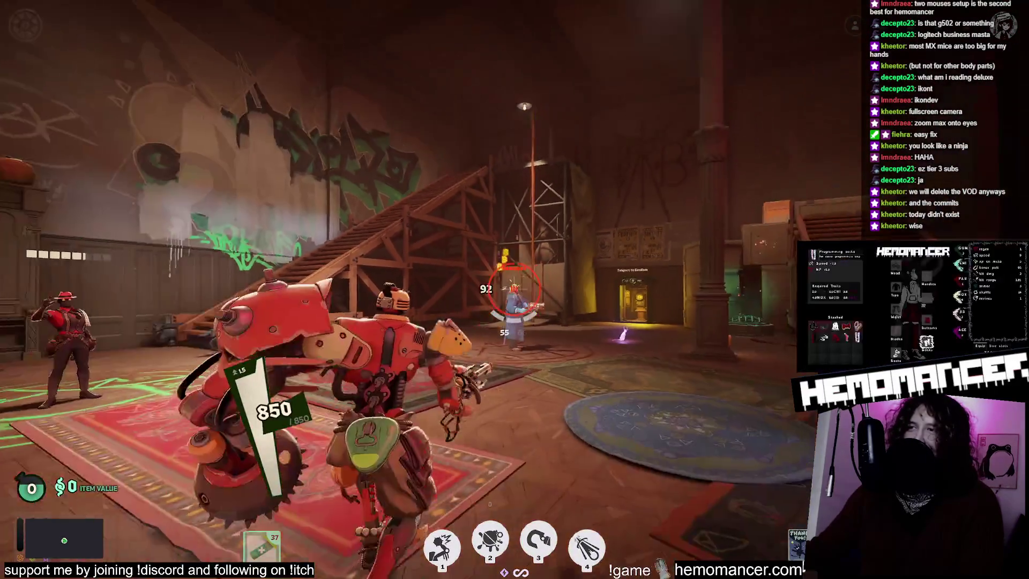
key(w)
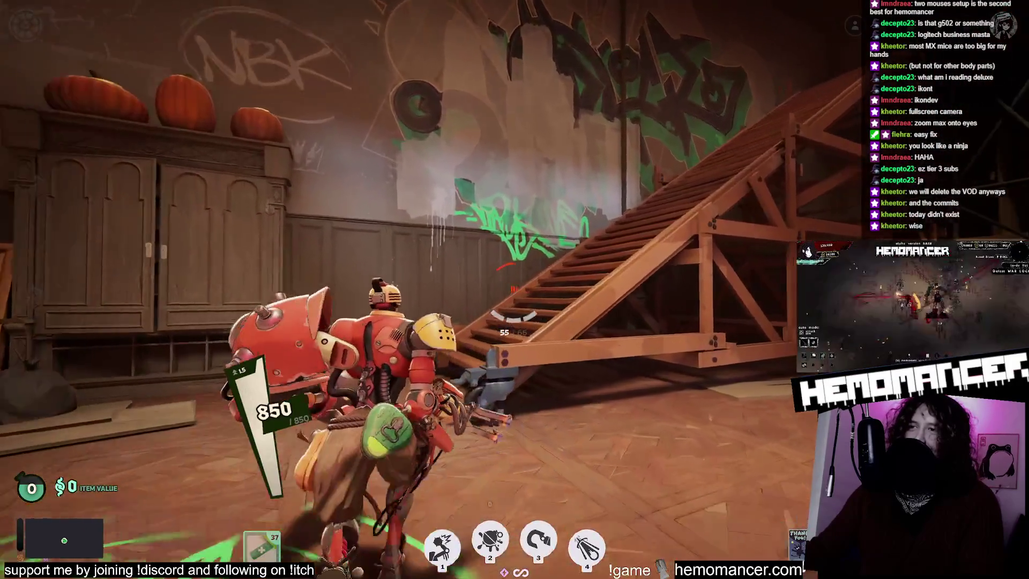
key(w)
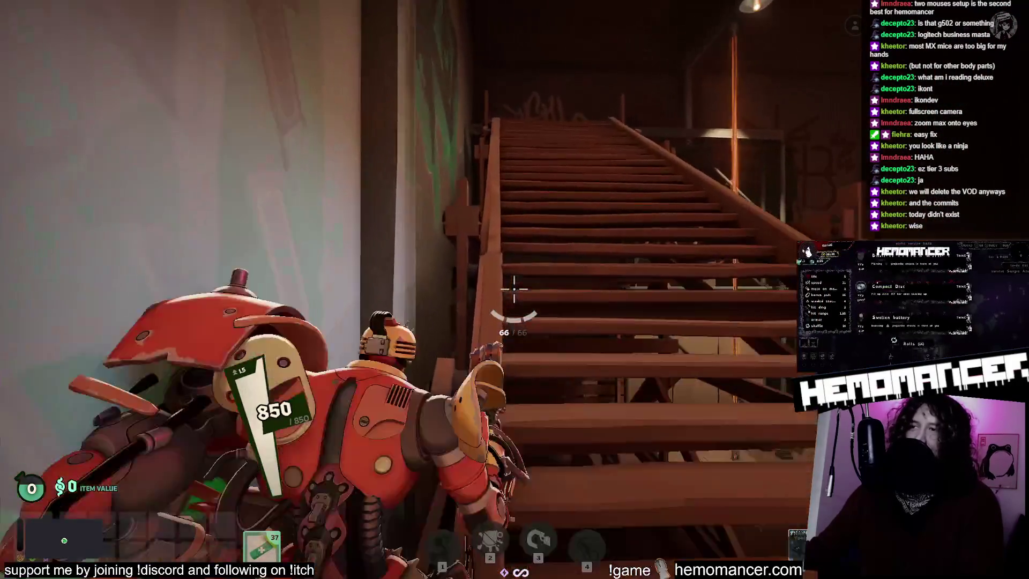
key(w)
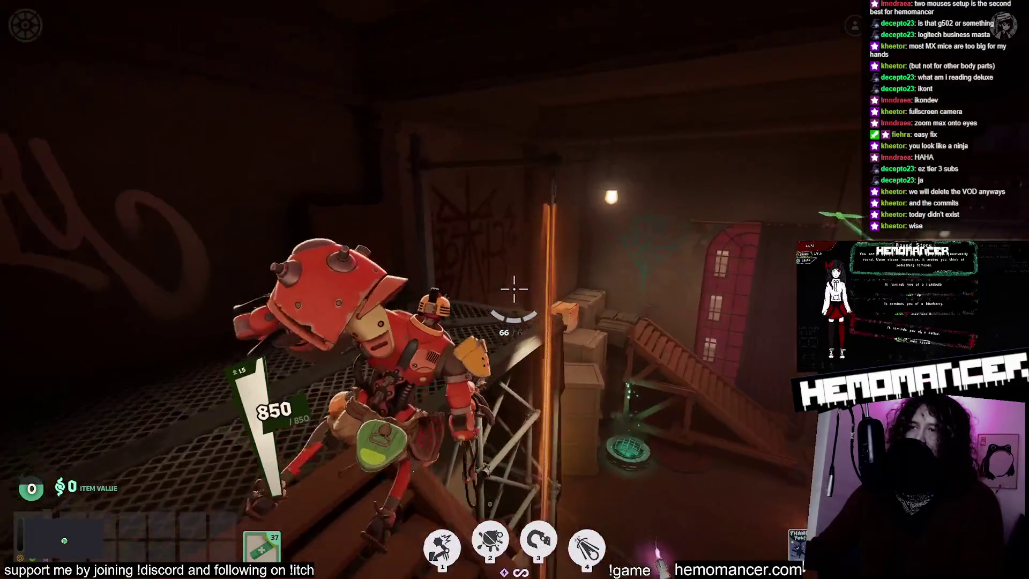
key(w)
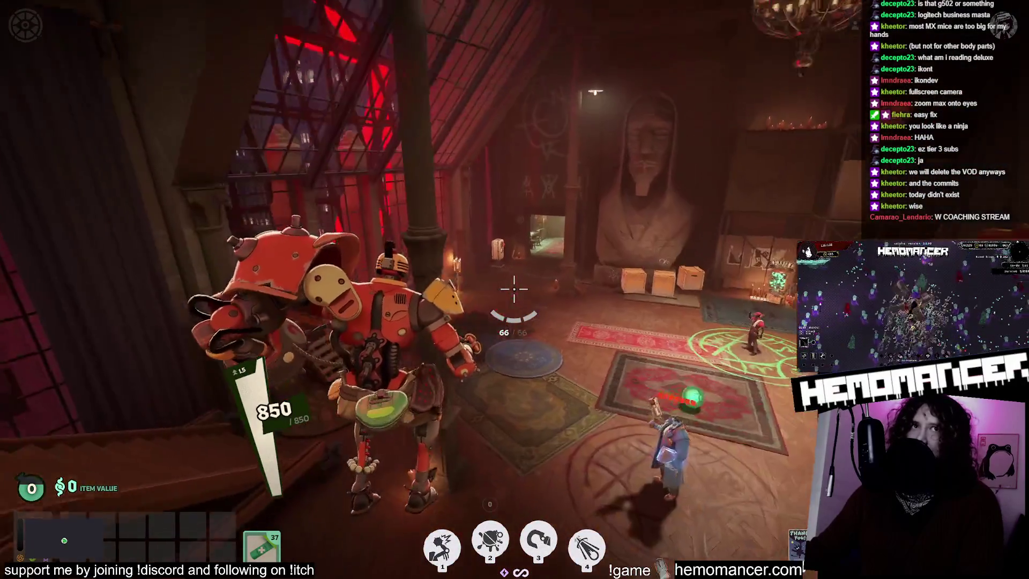
key(w)
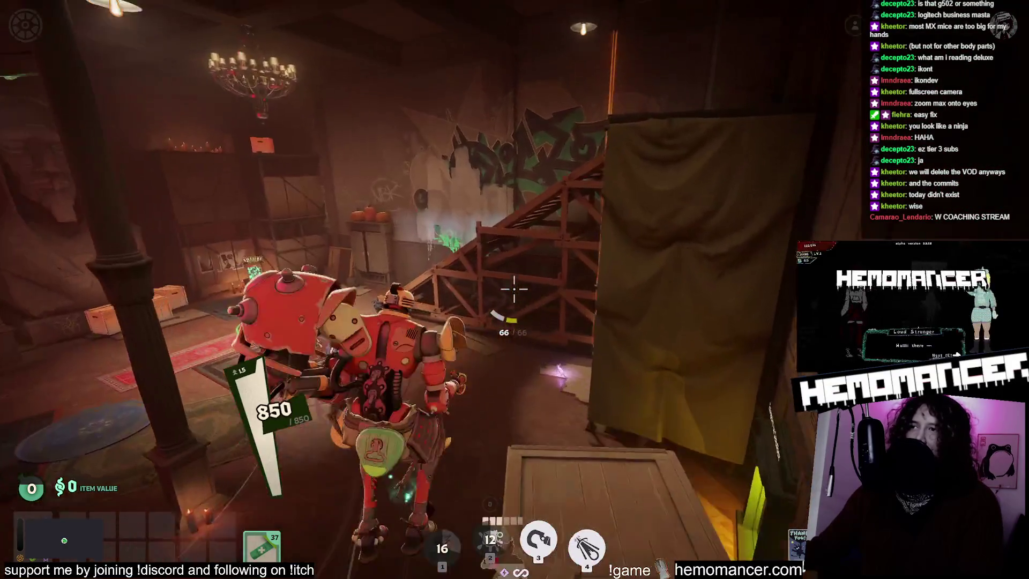
key(shift)
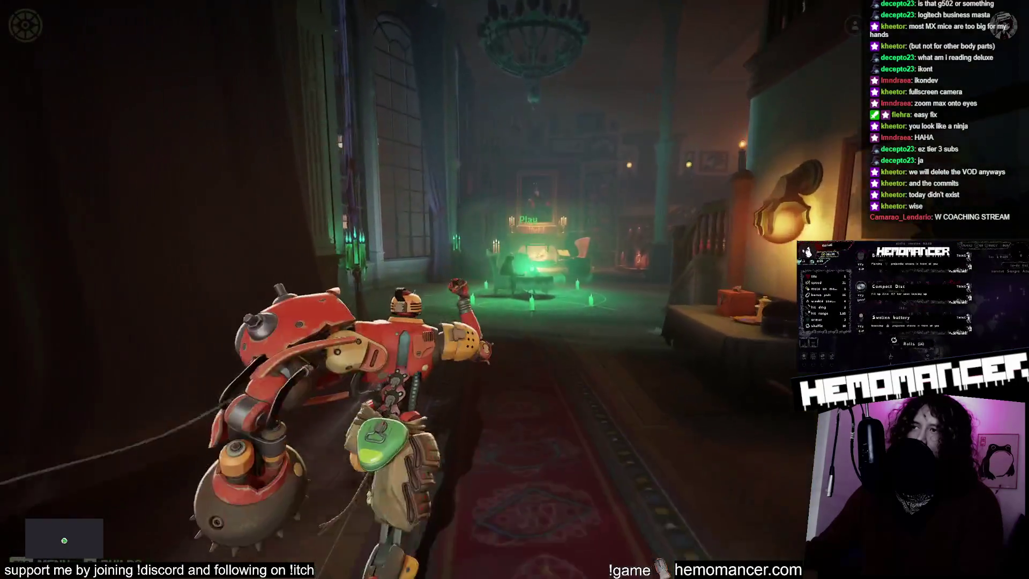
Step: Choose the standard Deadlock mode at the play table and start the match search
key(e)
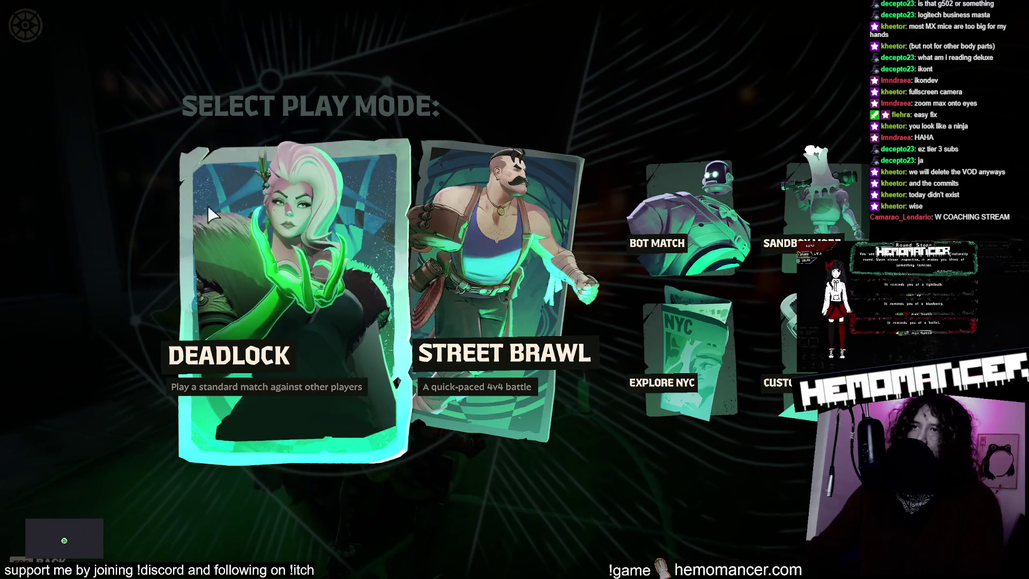
click(211, 196)
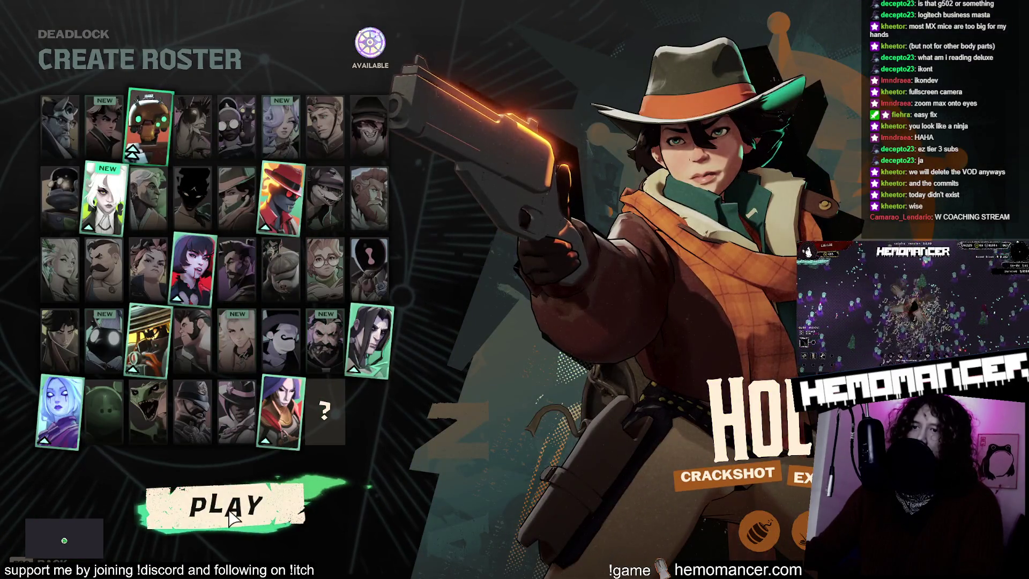
right_click(153, 123)
click(225, 506)
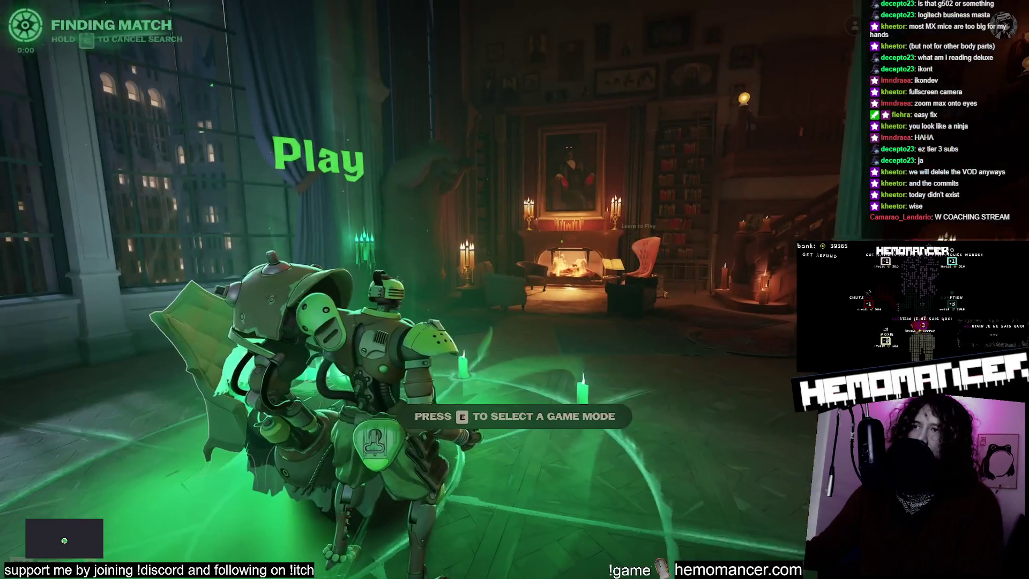
Step: Roam the Practice Range while queued, climbing the pole to the balcony and dropping into the hall
key(w)
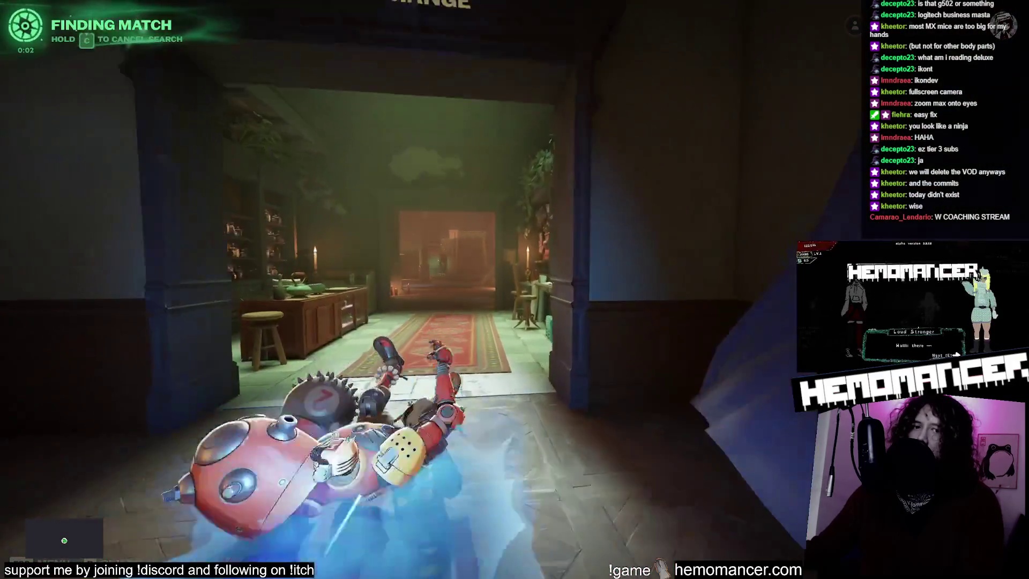
key(w)
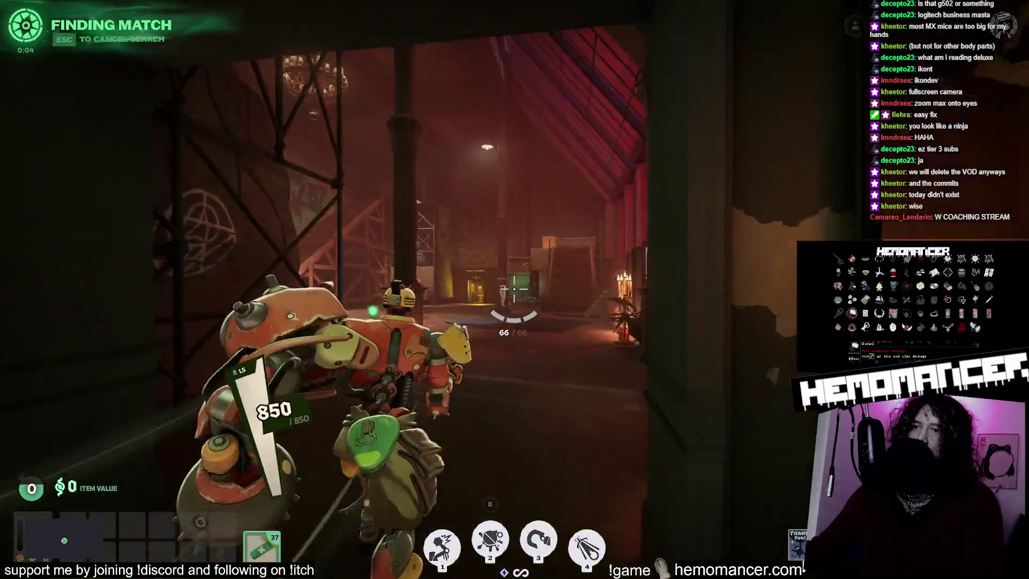
key(w)
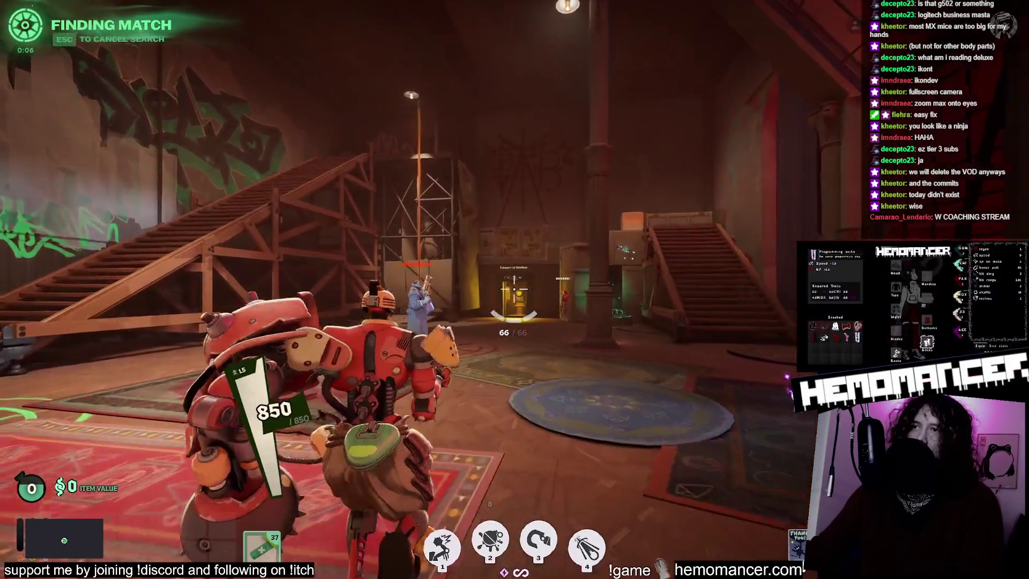
key(w)
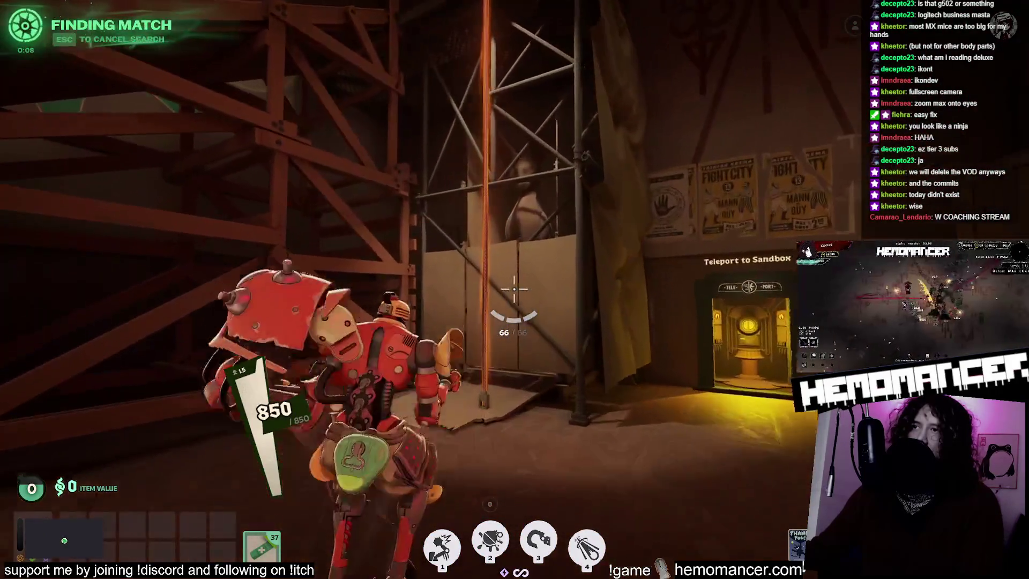
key(w)
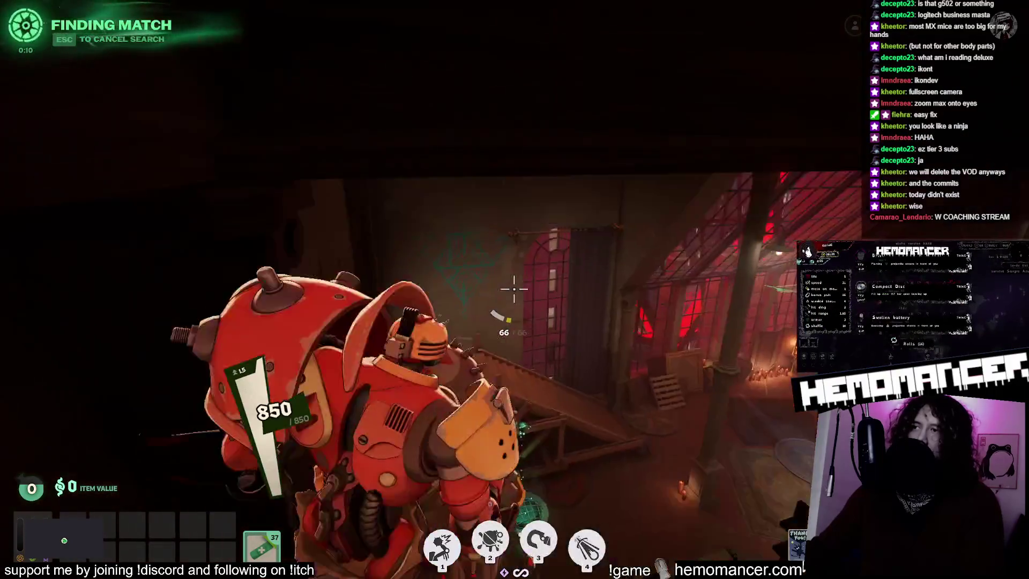
key(w)
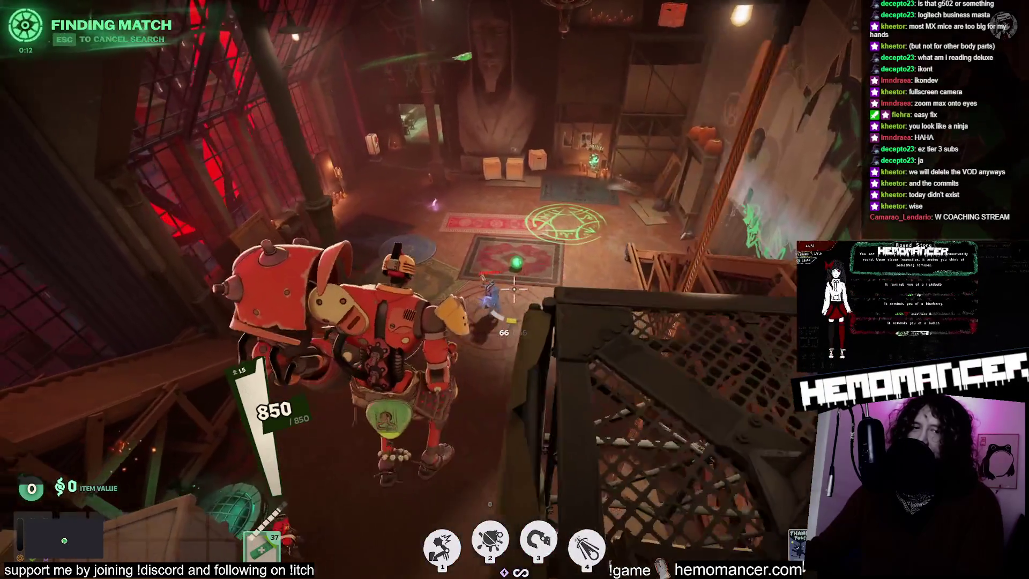
key(w)
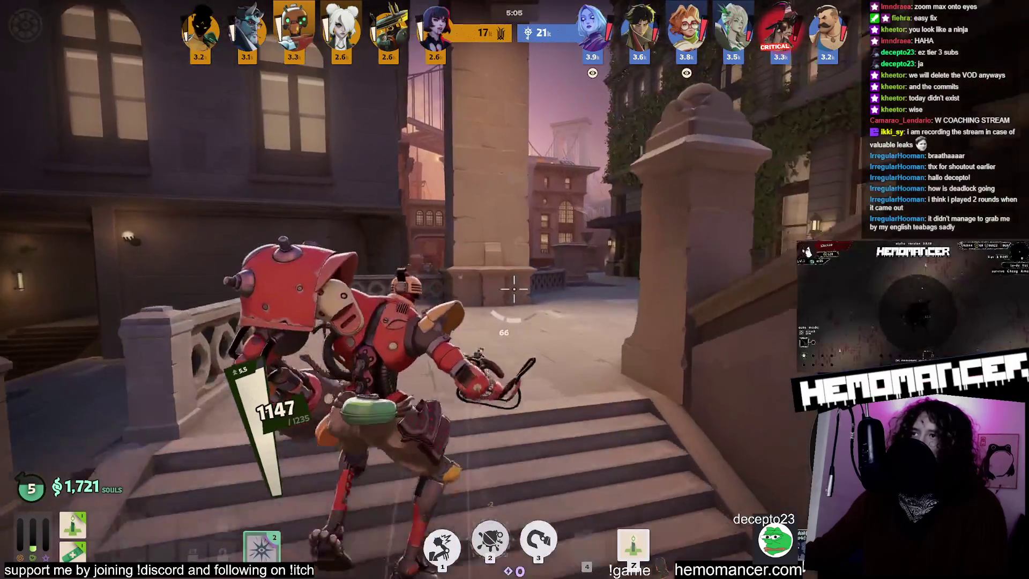
Step: Jump while moving the hero forward along the city street
key(space)
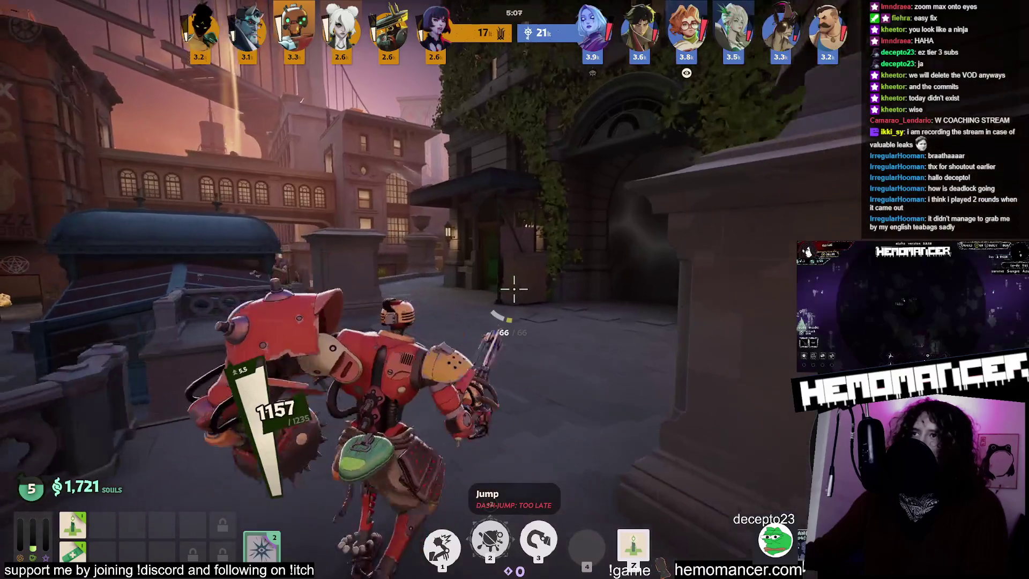